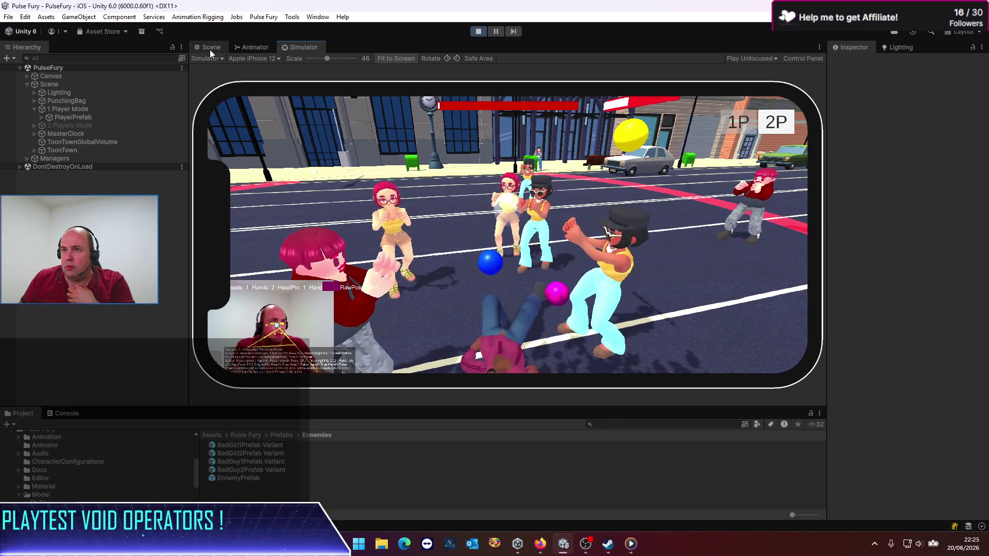
Make the Project panel taller and select PulseFuryVolumeProfile to inspect its Bloom and White Balance overrides.
left_click(66, 413)
left_click(23, 413)
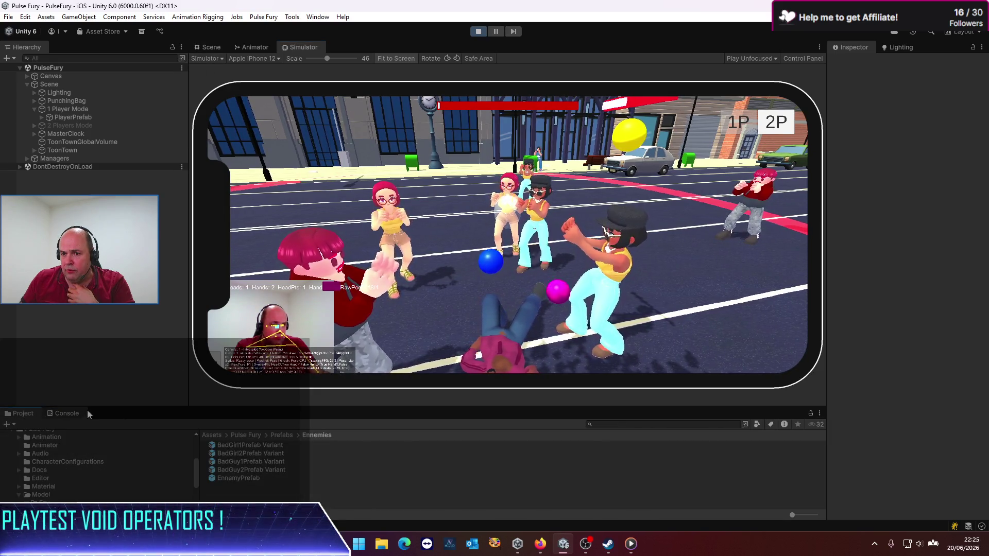
mouse_move(24, 407)
left_mouse_down()
mouse_move(129, 379)
mouse_move(232, 319)
left_mouse_up()
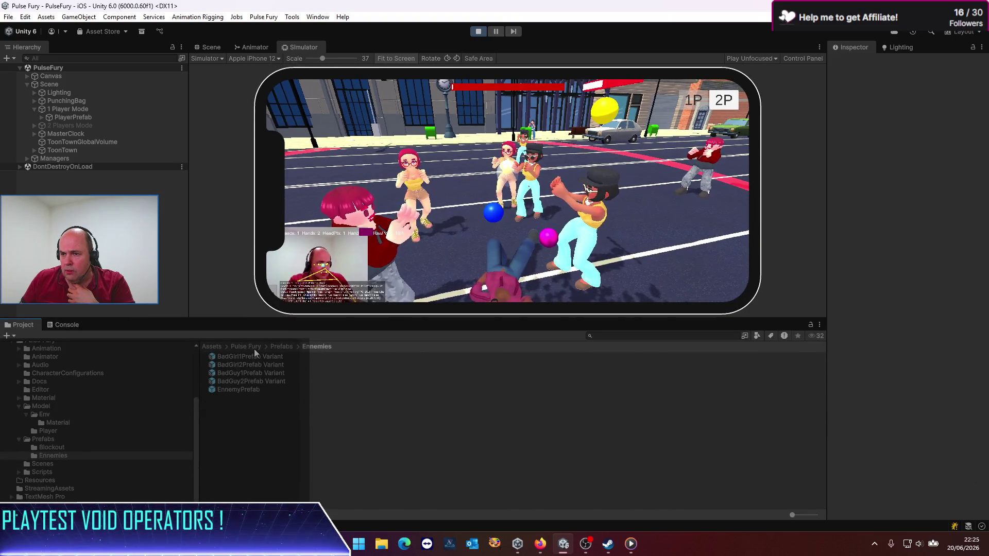
left_click(254, 347)
left_click(232, 447)
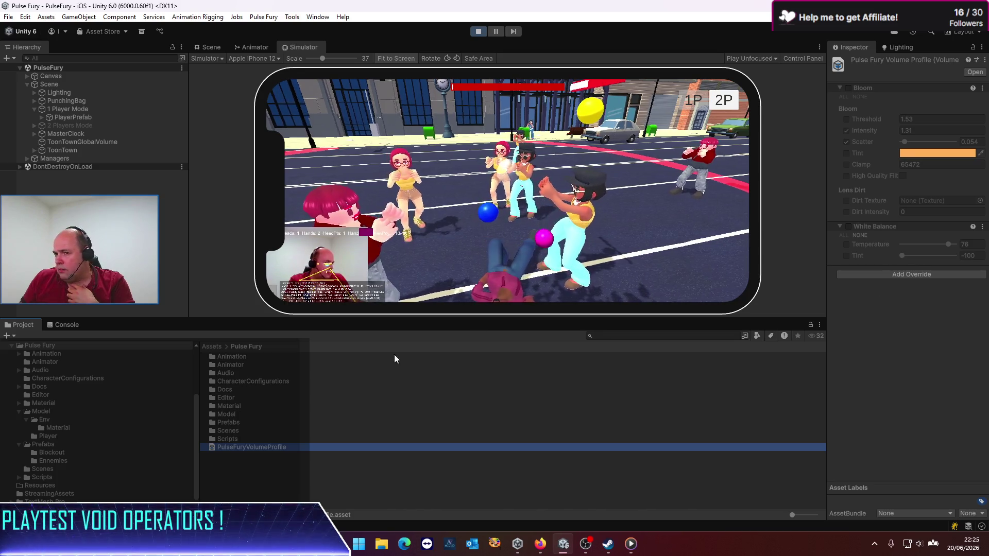
Select the Pulse Fury Universal Render Pipeline Asset and widen the Inspector at its Volumes section.
left_click(212, 347)
left_click(272, 456)
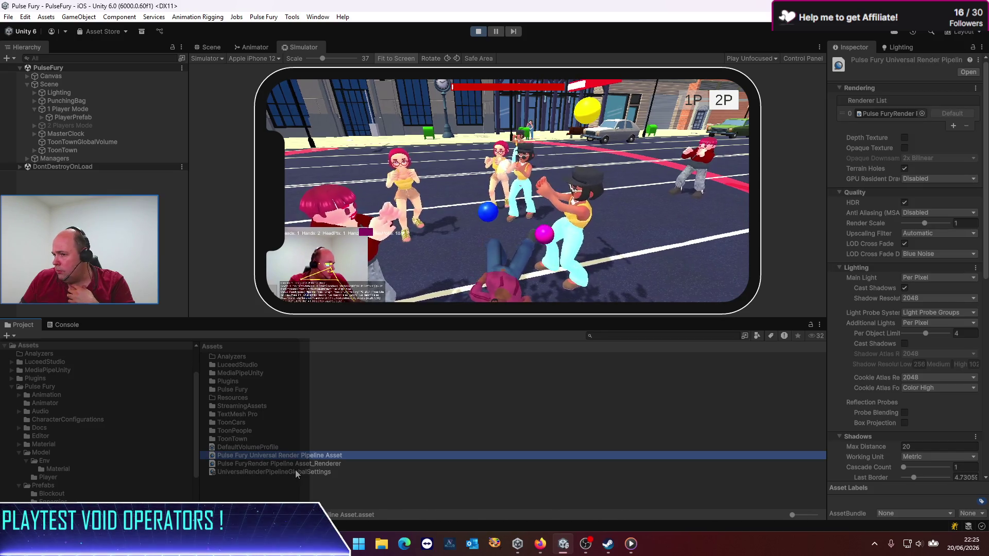
scroll(851, 363, "down", 10)
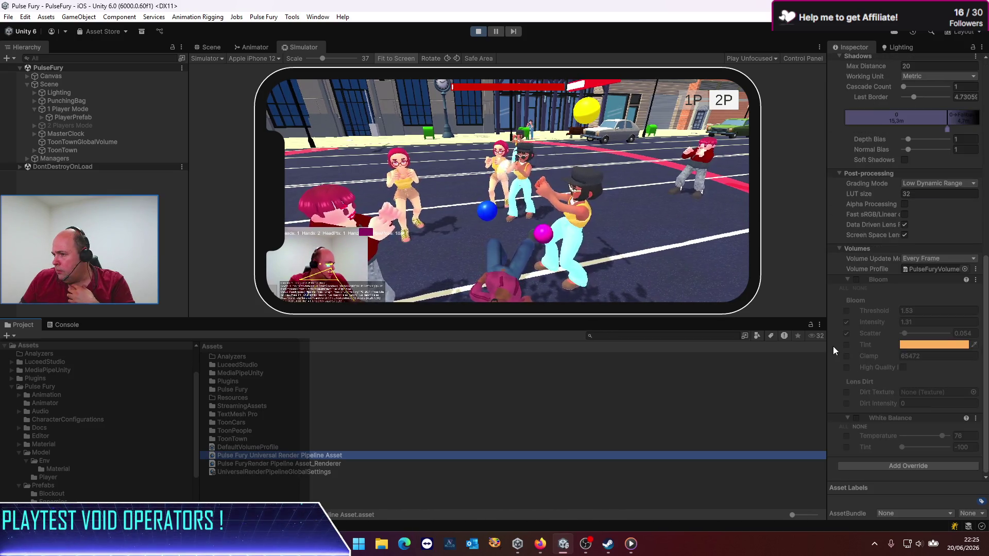
left_click_drag(828, 355, 717, 354)
Enable Bloom with intensity 1.38 and scatter 0.658, then switch Bloom back off.
left_click(746, 279)
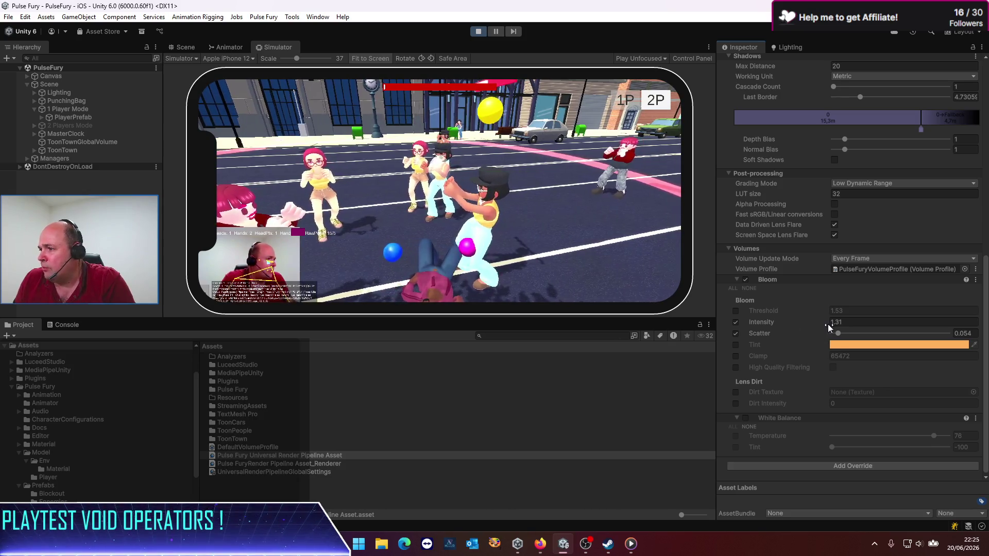
left_click_drag(828, 323, 858, 321)
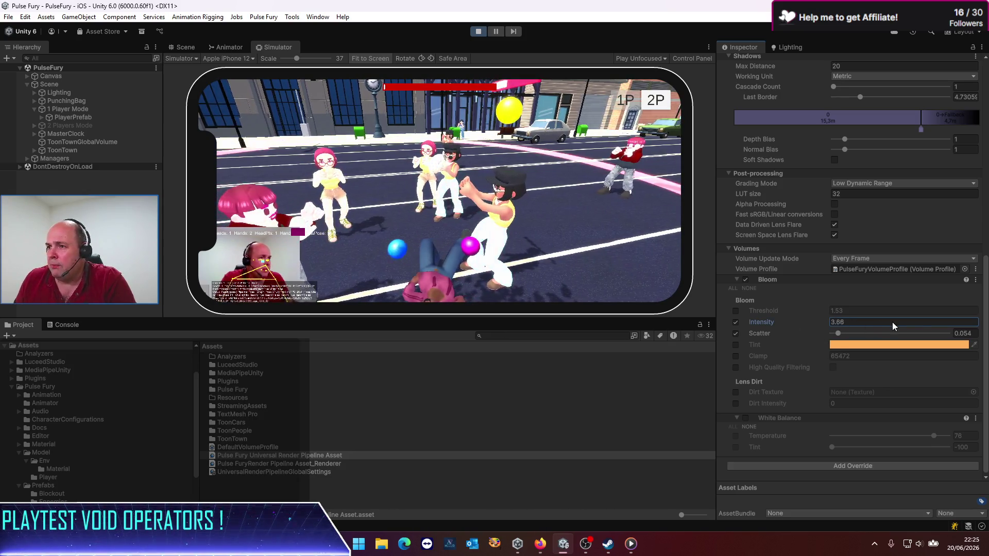
type("1.38")
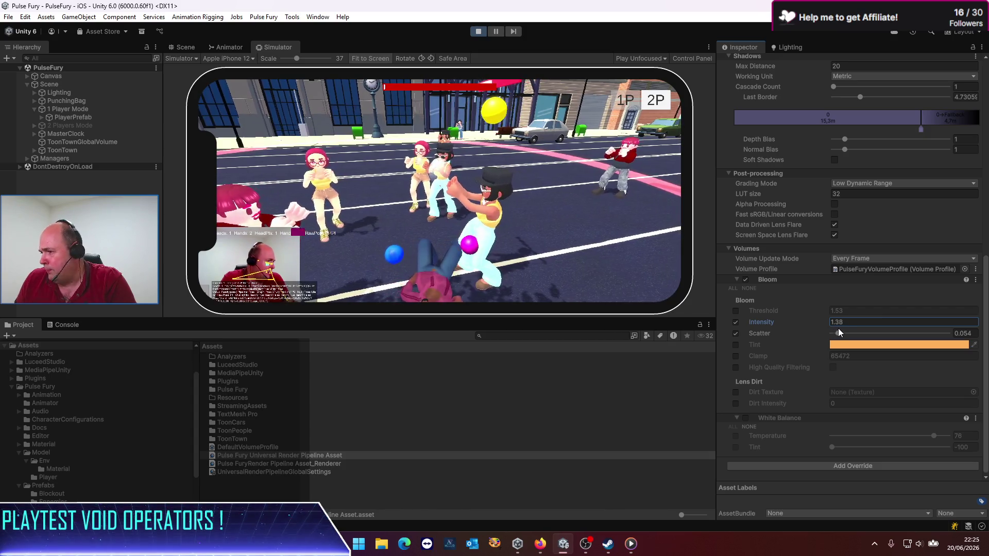
mouse_move(839, 332)
left_mouse_down()
mouse_move(953, 333)
mouse_move(925, 334)
left_mouse_up()
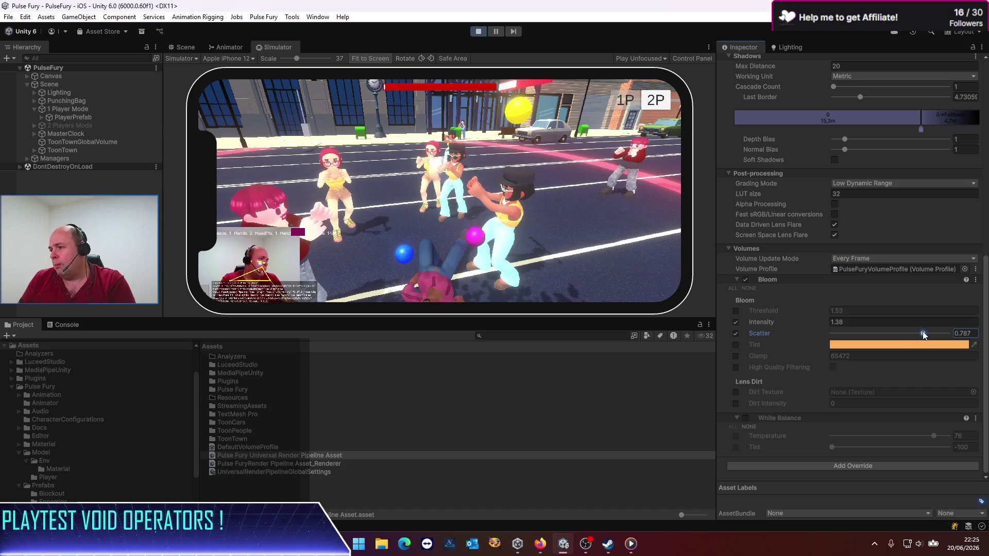
left_click_drag(922, 333, 908, 333)
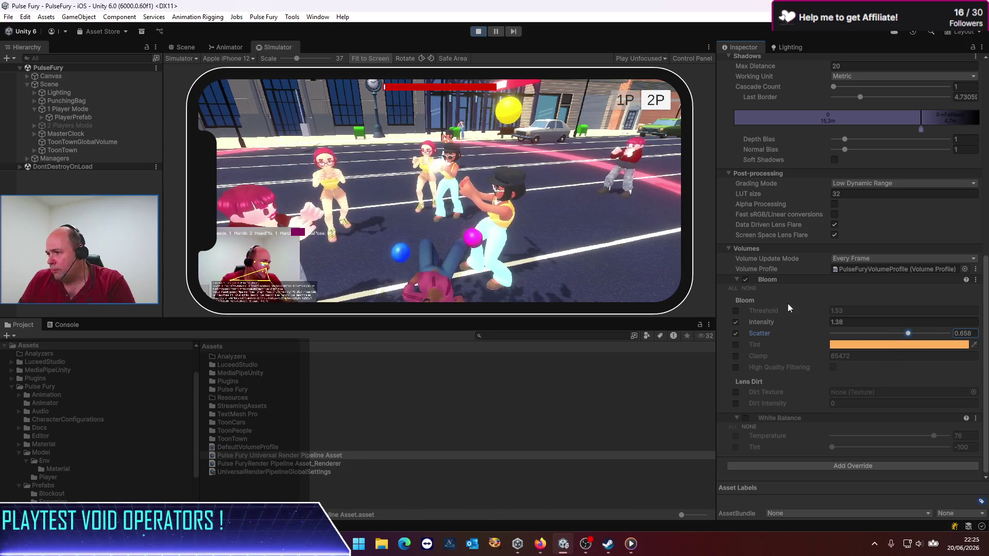
left_click(746, 279)
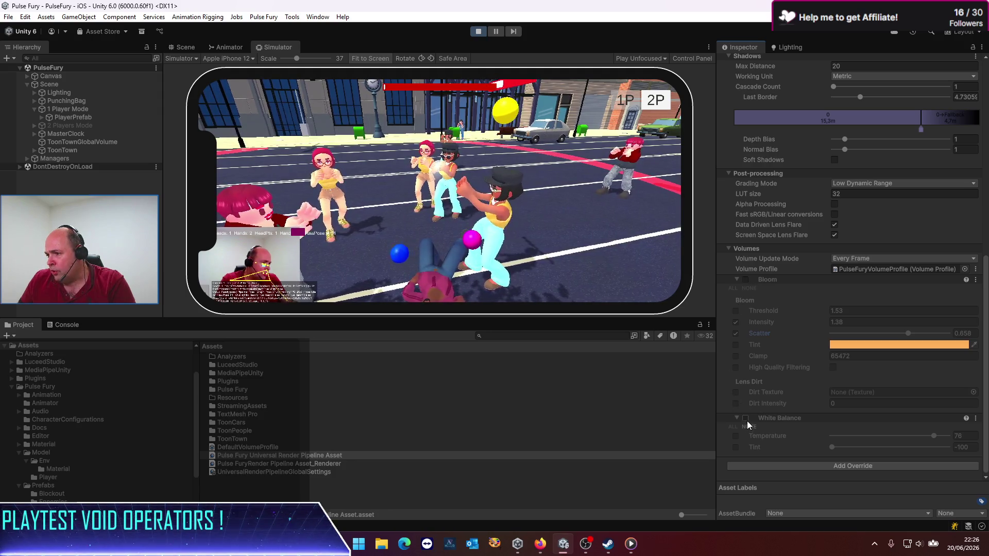
Add a Chromatic Aberration override from the Post-processing overrides list.
left_click(828, 467)
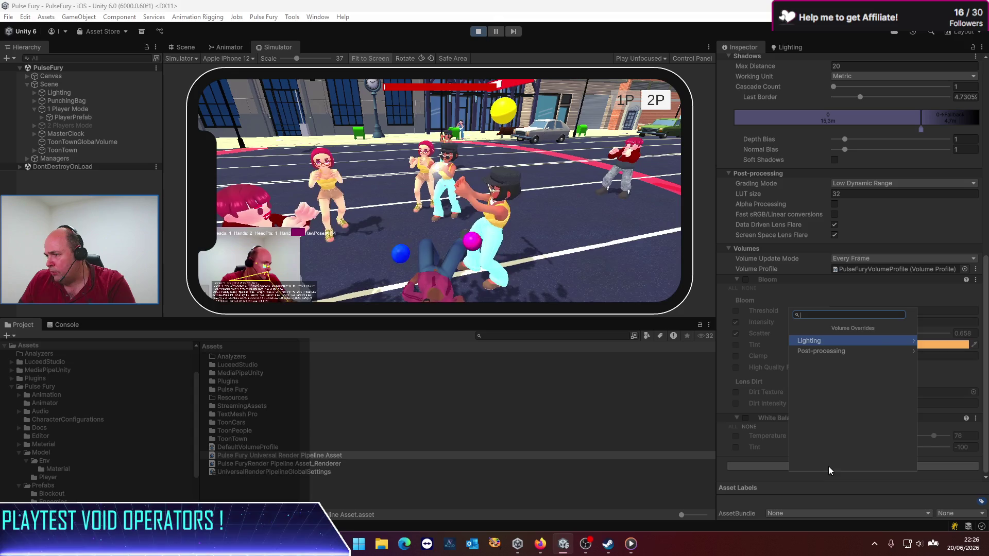
left_click(881, 351)
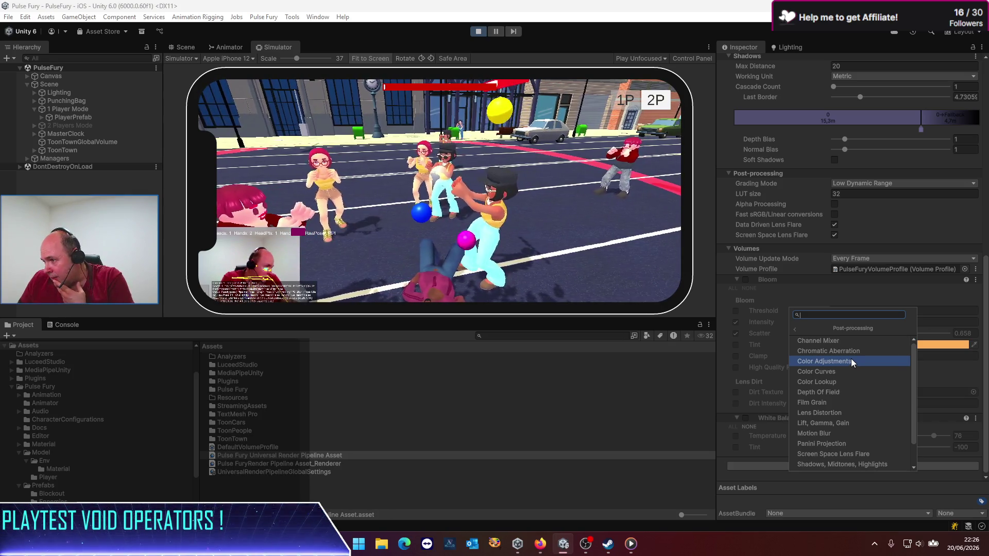
left_click(847, 351)
Enable Chromatic Aberration intensity at 1 and enlarge the simulator view.
scroll(807, 392, "down", 3)
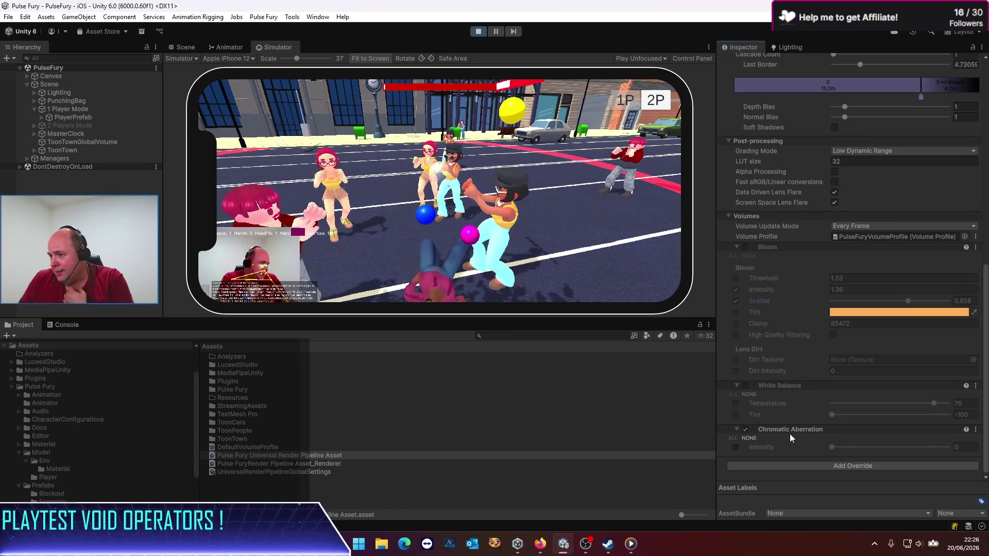
left_click(735, 446)
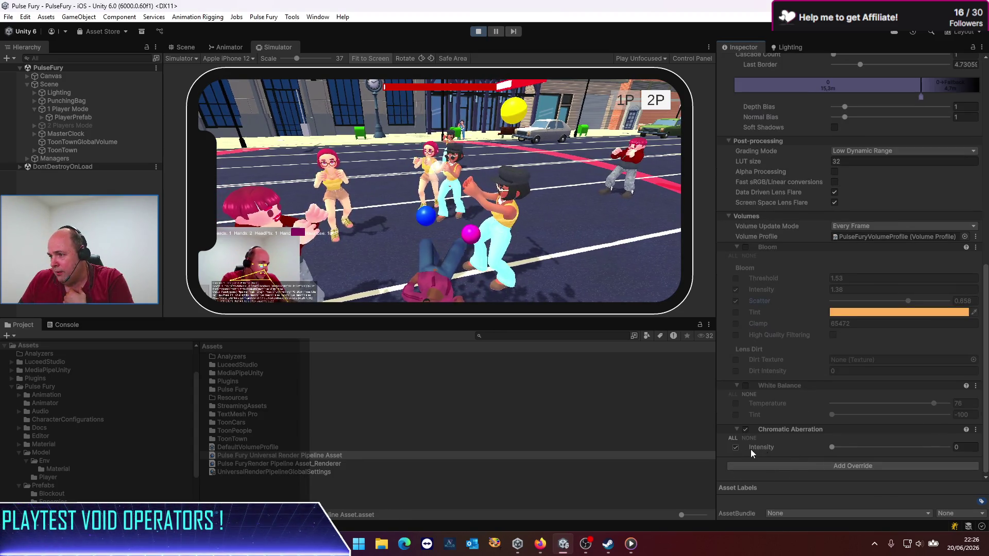
left_click(832, 447)
mouse_move(839, 449)
left_mouse_down()
mouse_move(928, 464)
mouse_move(948, 448)
left_mouse_up()
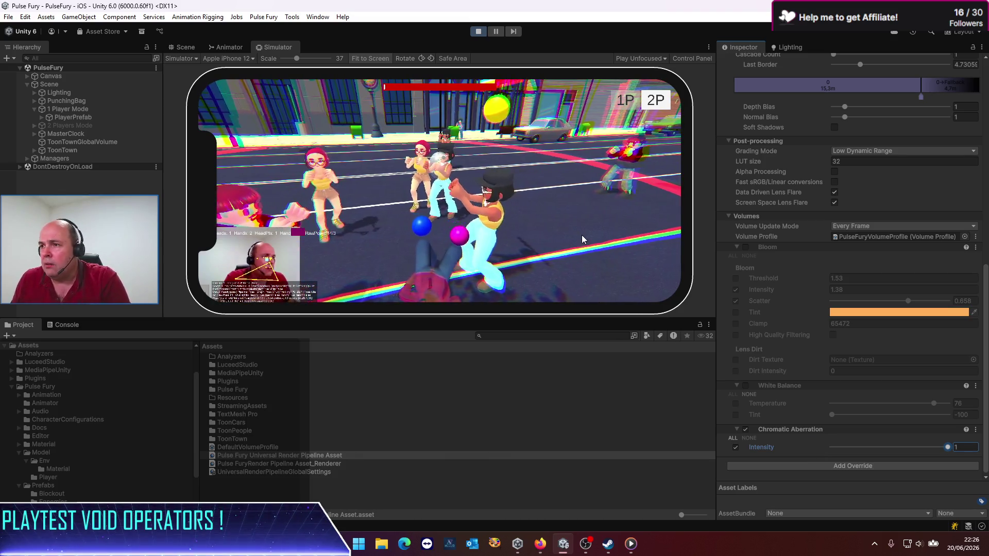
mouse_move(709, 319)
left_mouse_down()
mouse_move(724, 378)
mouse_move(718, 355)
mouse_move(775, 363)
left_mouse_up()
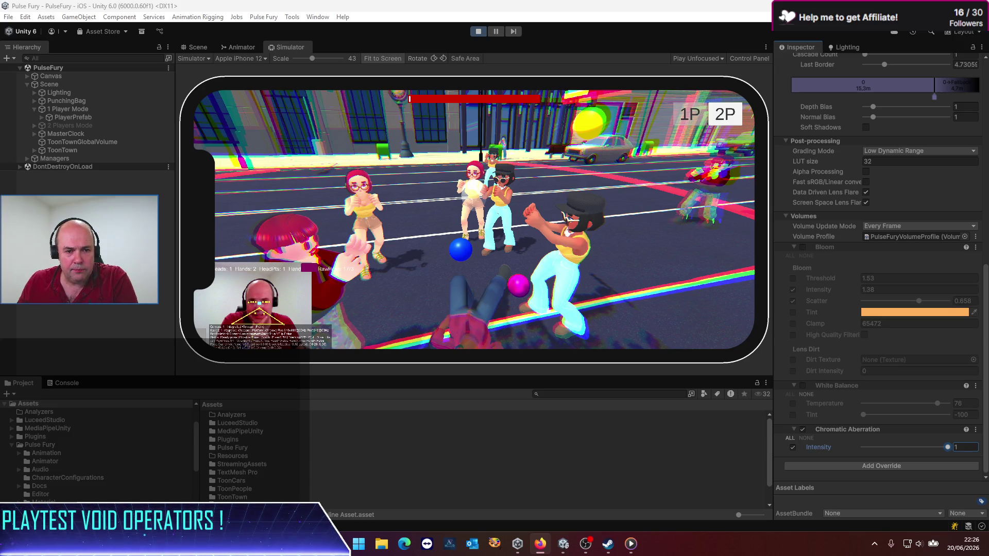
key("alt+Tab")
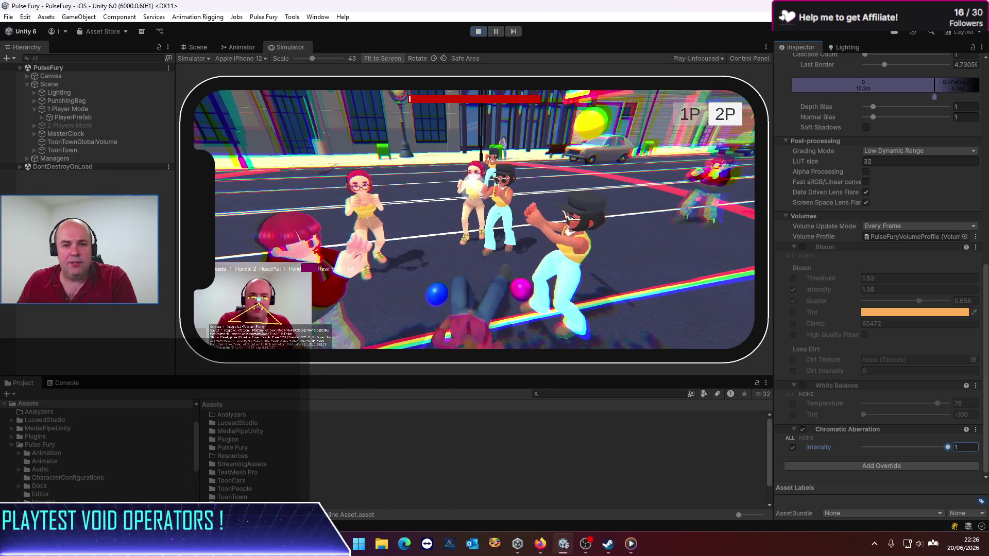
key("alt+Tab")
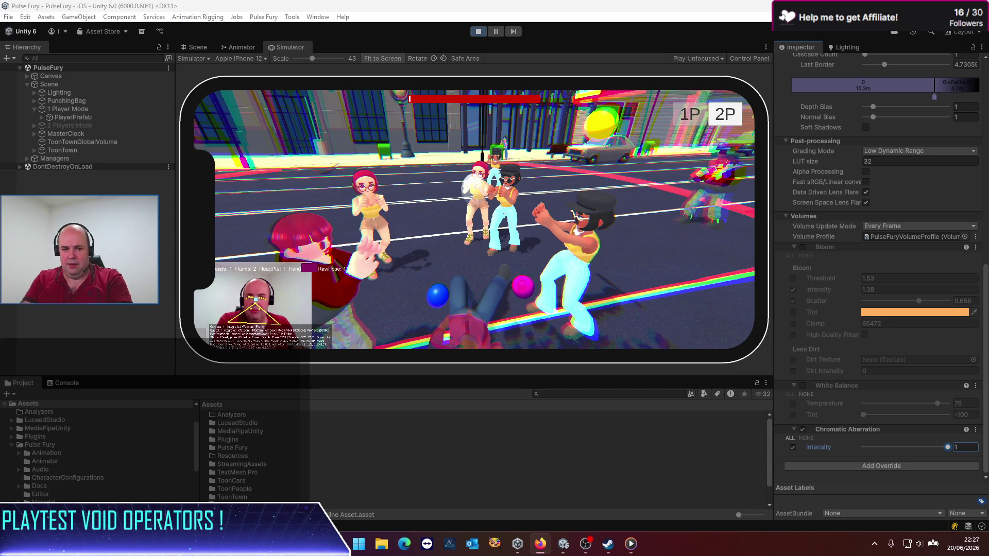
key("alt+Tab")
key("alt+Tab")
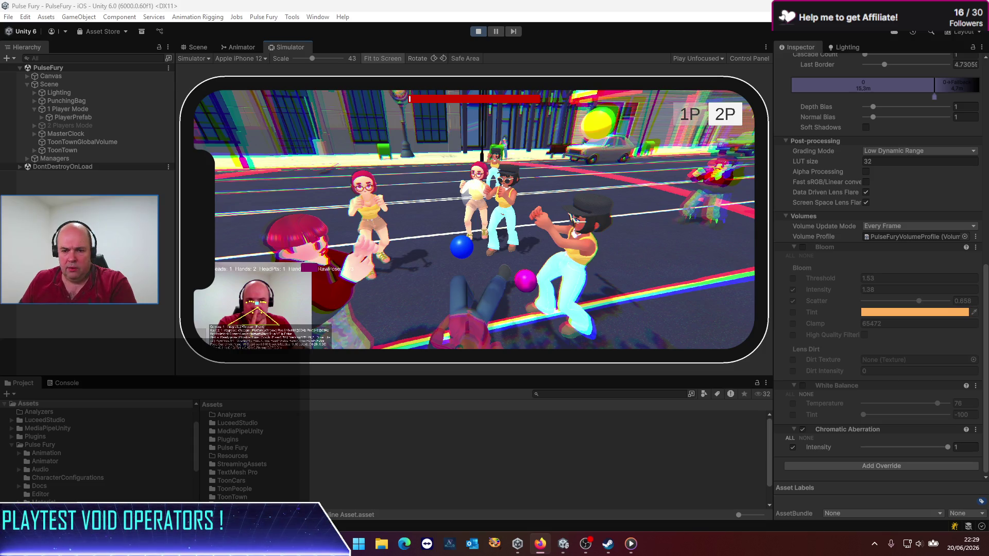
left_click(480, 290)
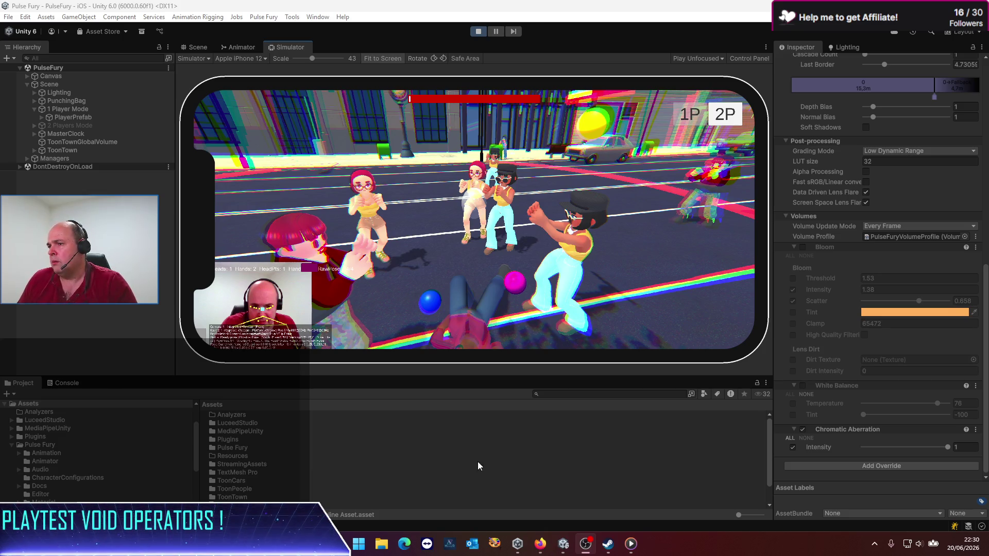
Stop Play mode with Ctrl+P.
left_click(511, 431)
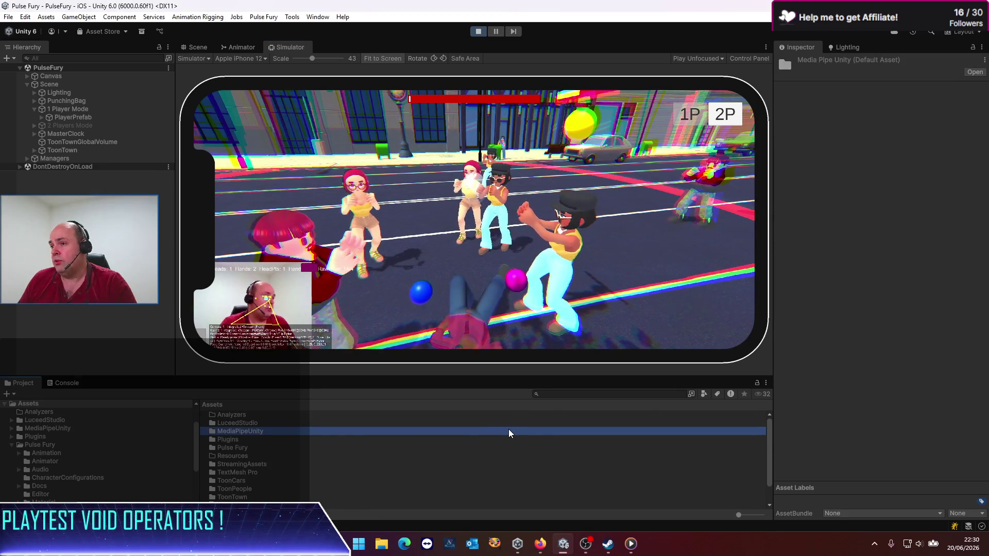
left_click(430, 218)
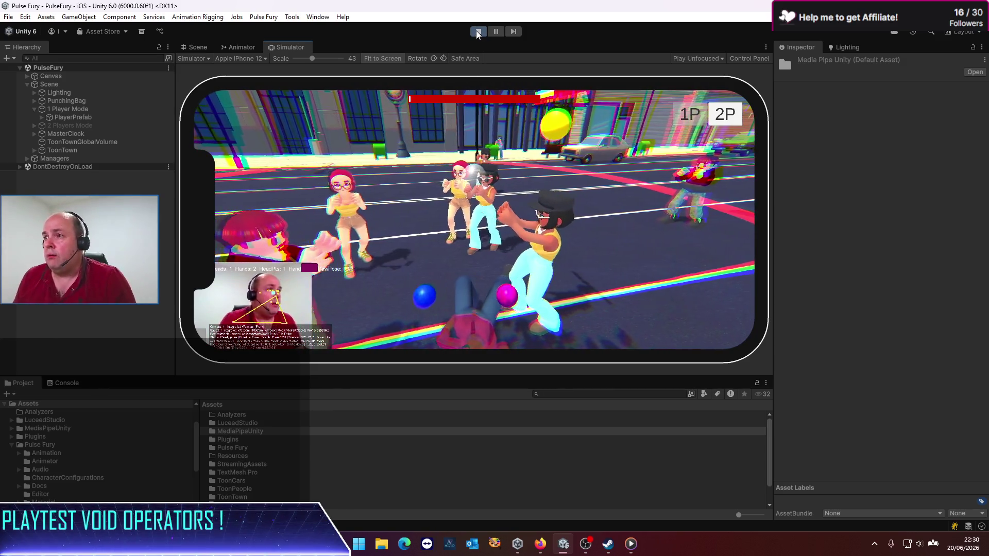
key("ctrl+p")
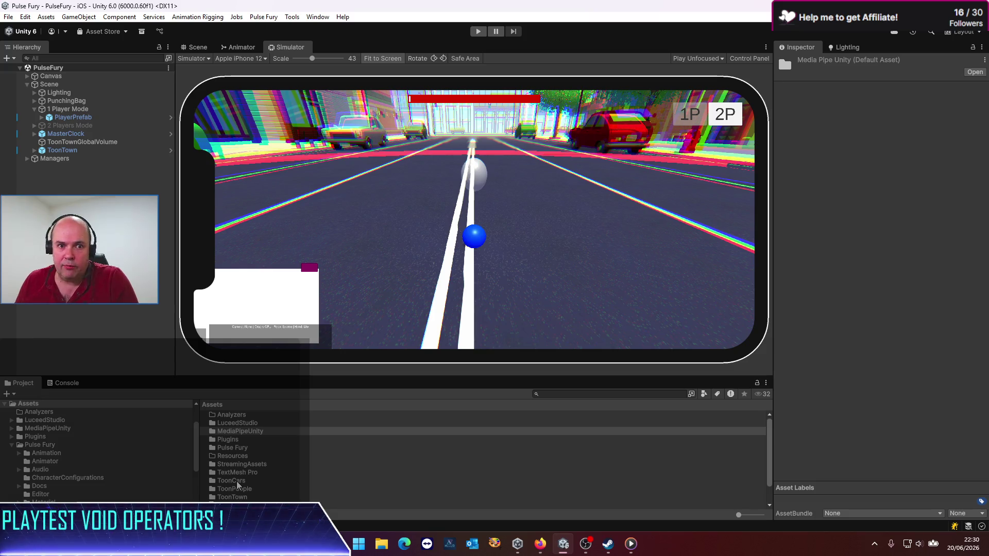
Go to Assets > Pulse Fury > Scripts and open CombatMotor in the code editor.
scroll(239, 489, "down", 2)
scroll(239, 477, "up", 2)
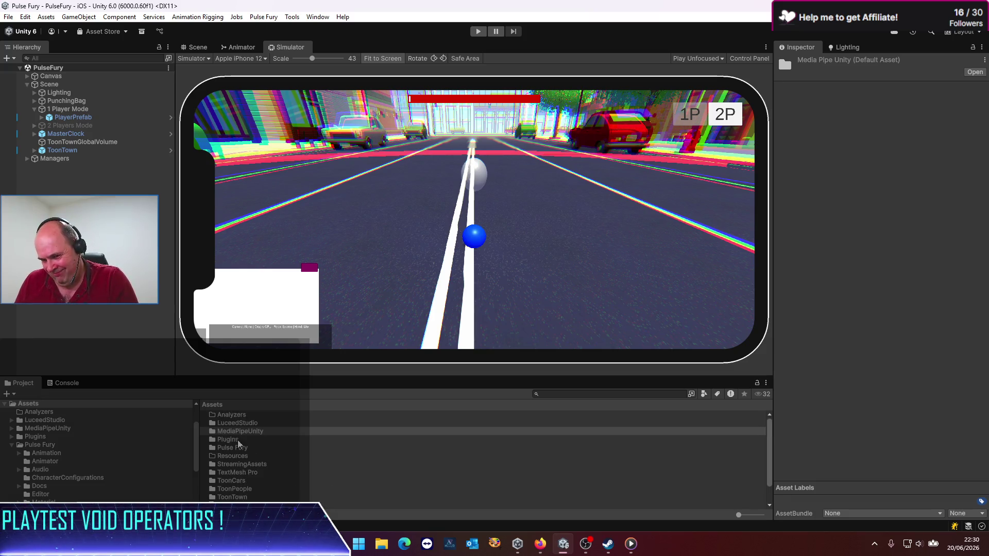
double_click(228, 450)
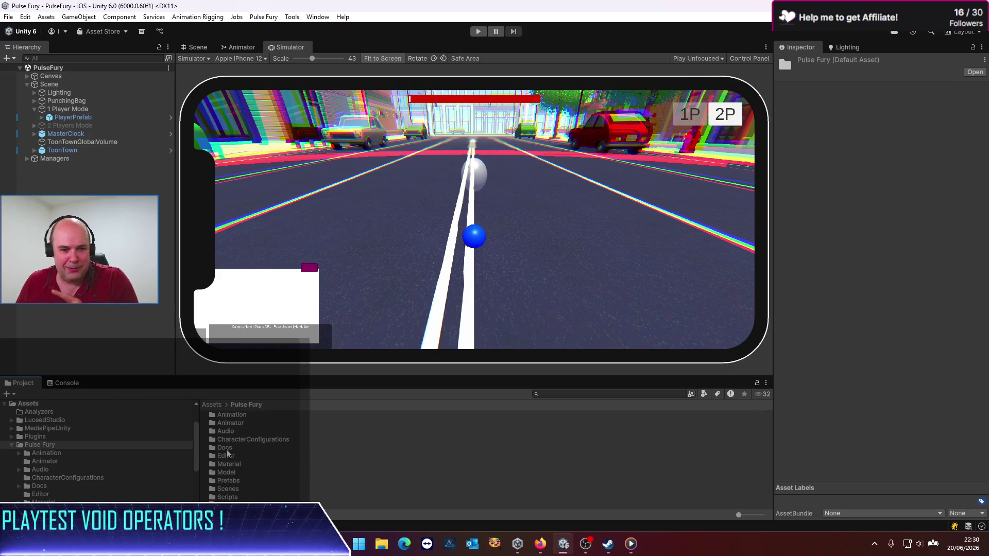
double_click(229, 489)
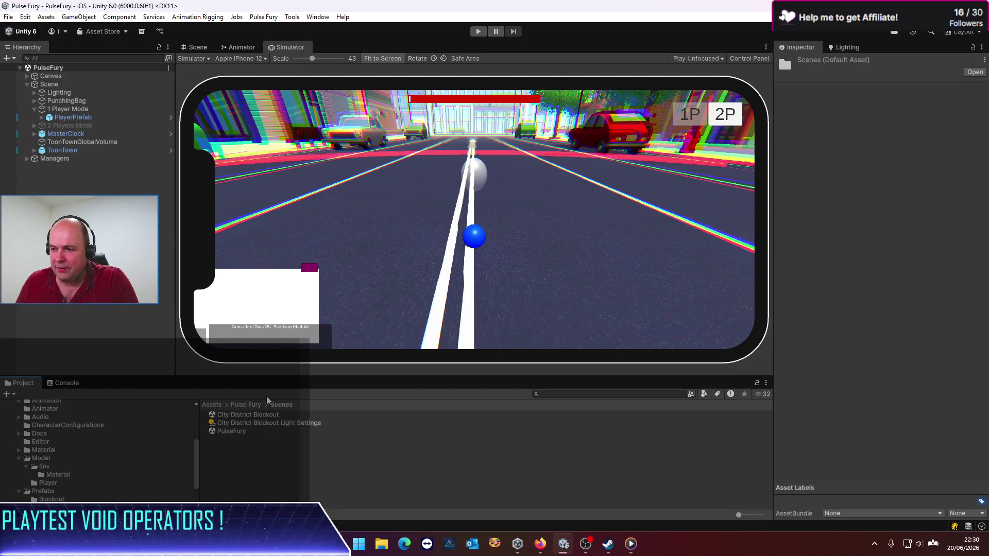
left_click(252, 405)
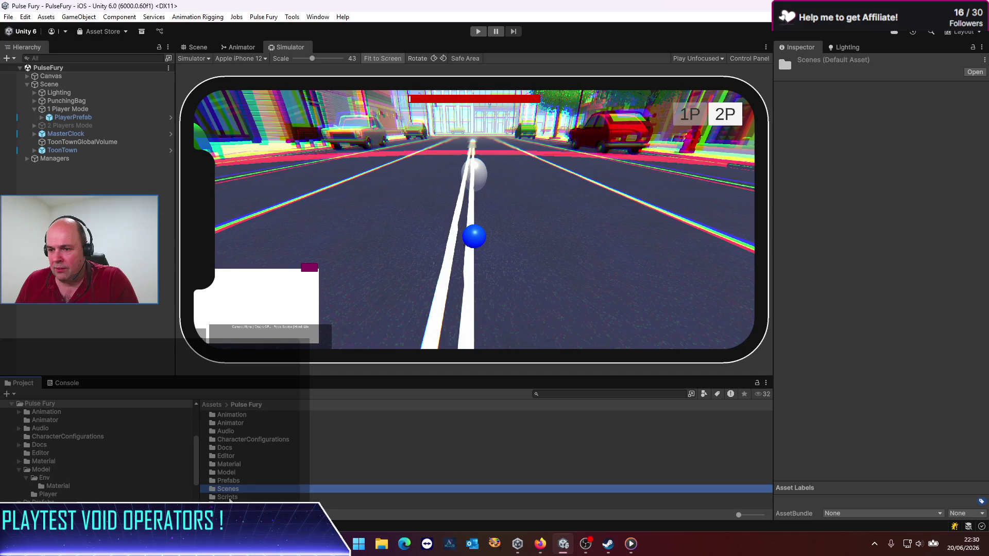
double_click(227, 497)
left_click(233, 448)
double_click(233, 448)
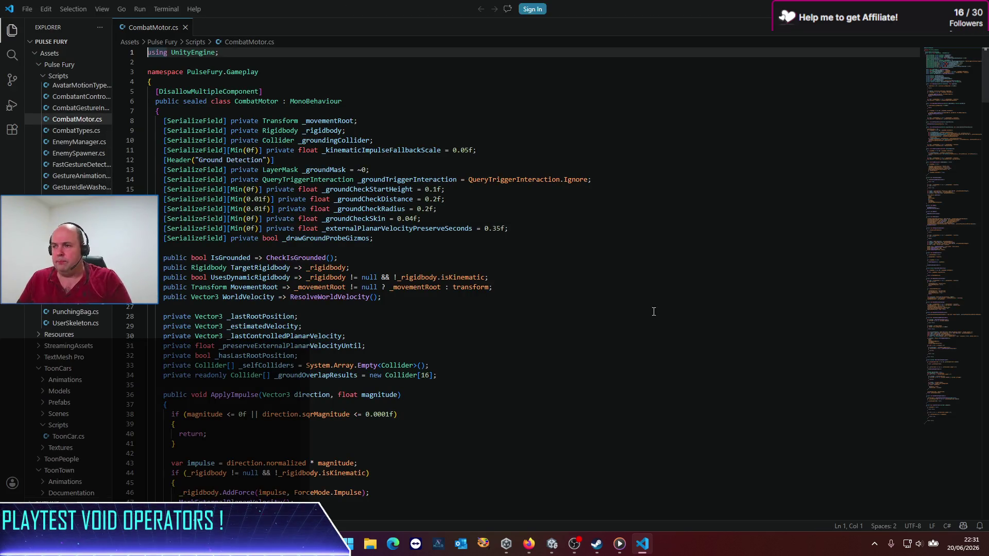
Zoom in the VS Code interface and open the Codex chat panel beside the editor.
key("ctrl+equal")
key("ctrl+equal")
key("ctrl+equal")
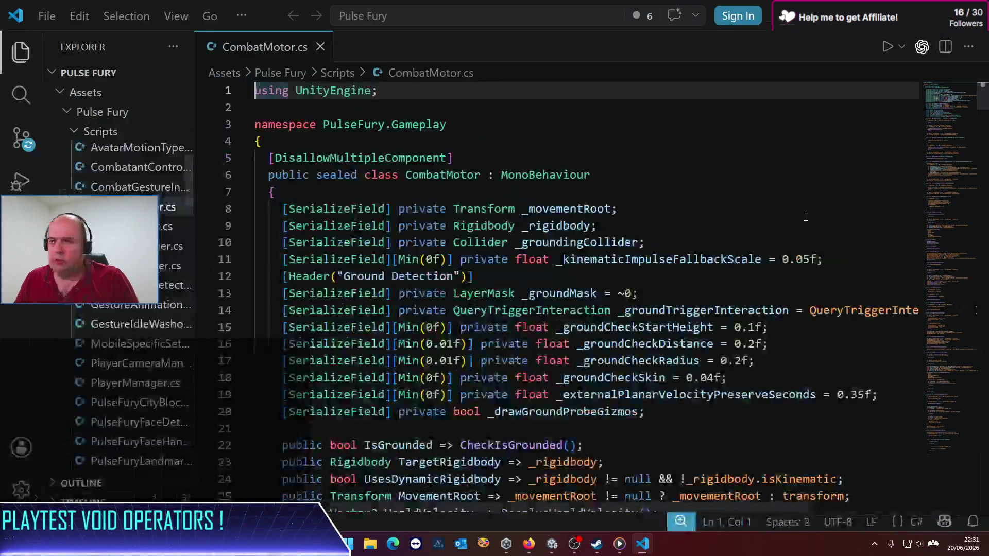
left_click(922, 46)
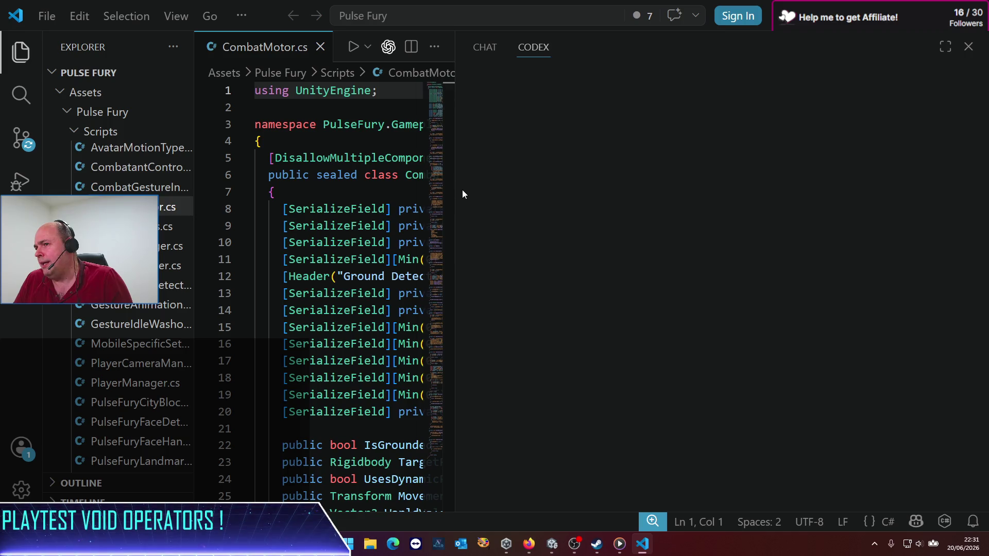
left_click_drag(461, 204, 505, 205)
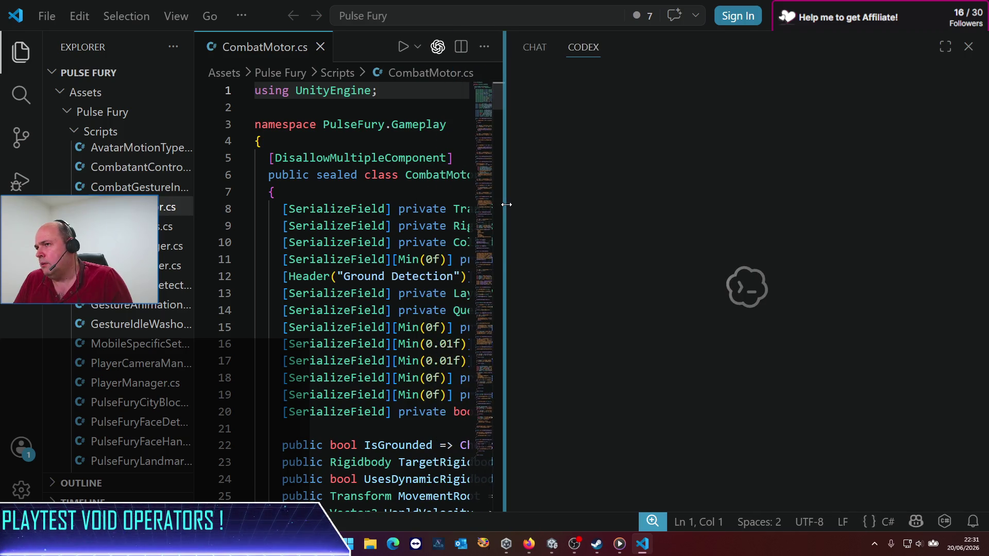
Open the 'Ajouter fonction CombatantController' session from past chats and widen its pane.
left_click(535, 47)
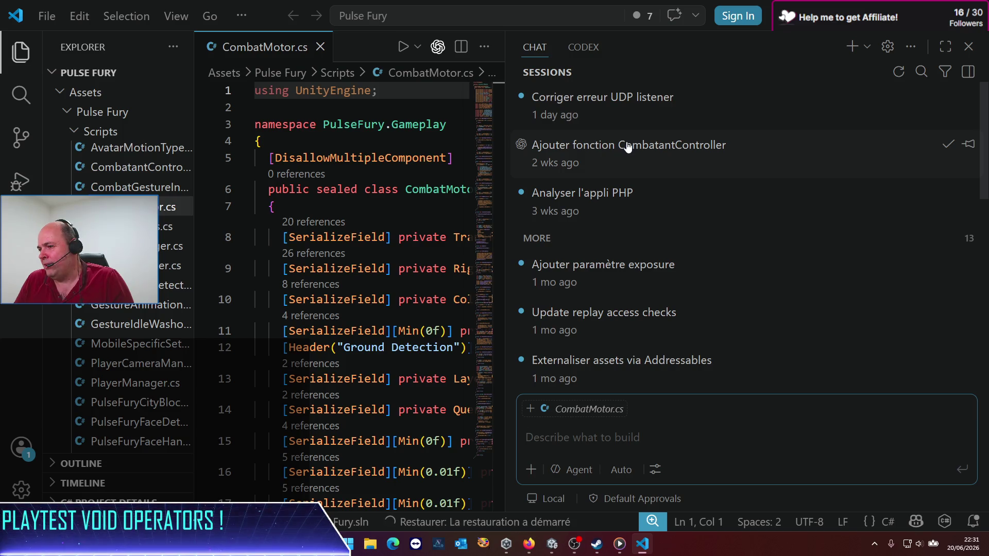
scroll(615, 190, "down", 1)
scroll(616, 190, "down", 1)
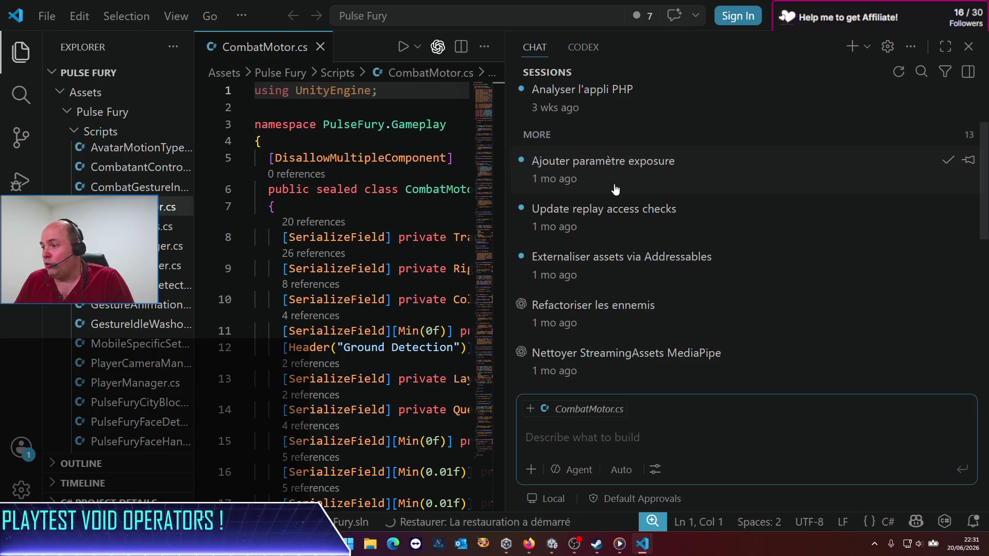
scroll(616, 189, "down", 1)
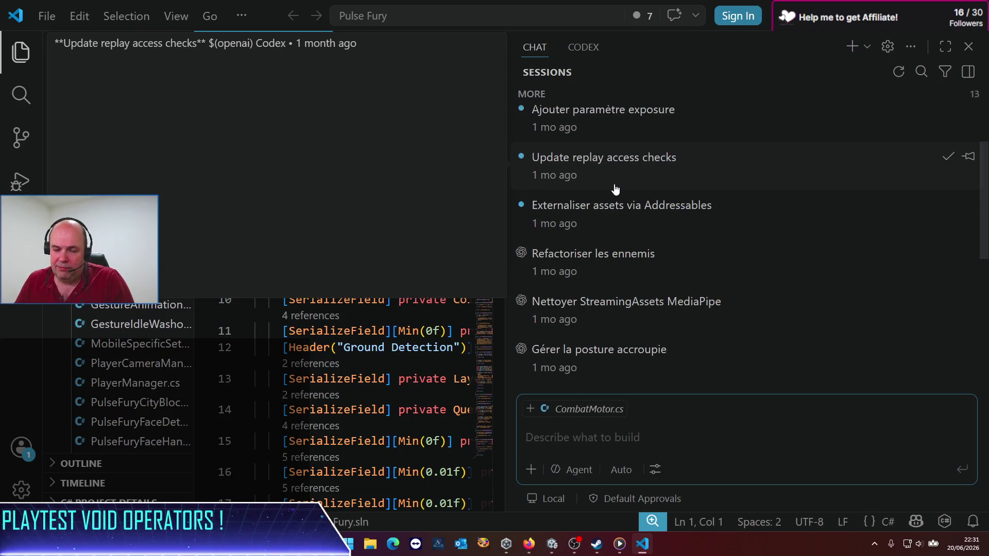
scroll(615, 189, "up", 1)
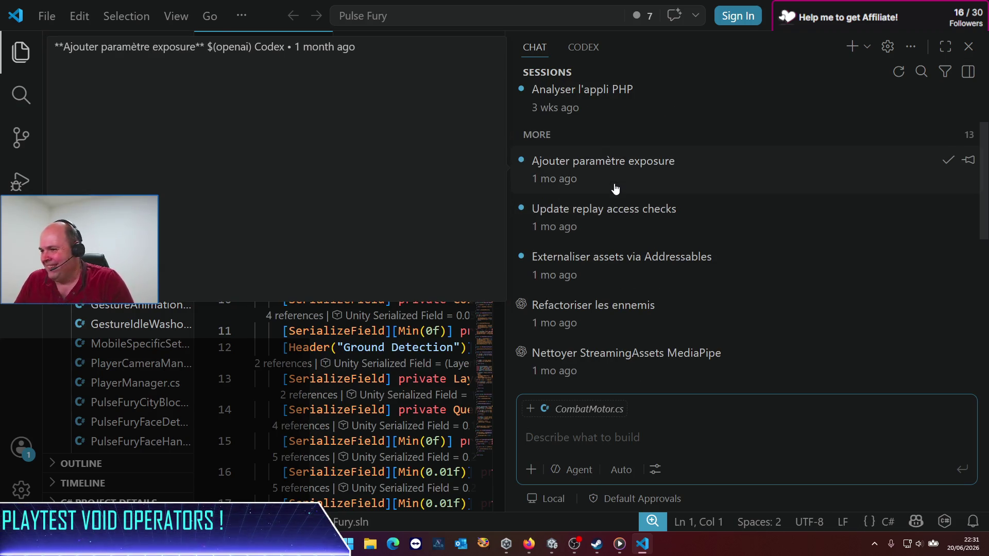
scroll(616, 189, "up", 2)
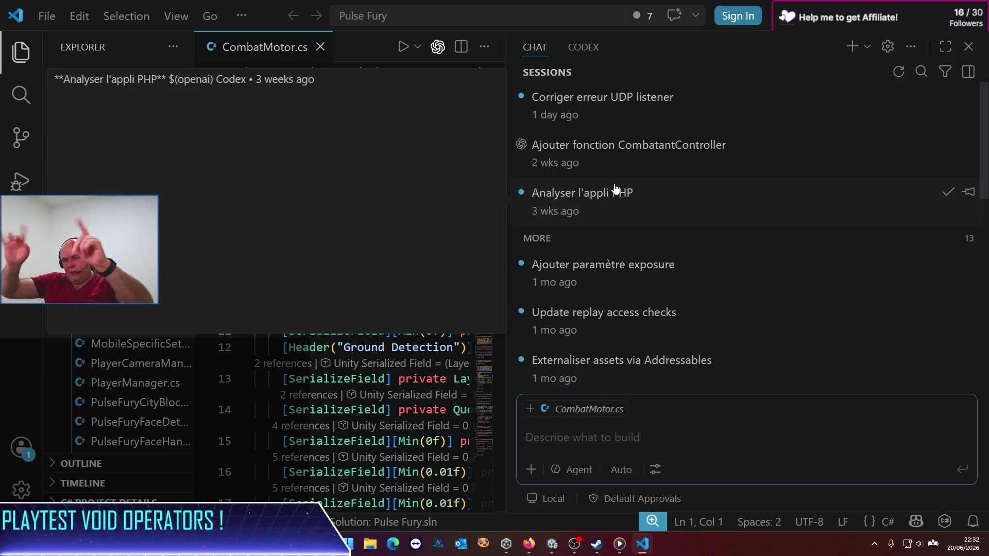
left_click(633, 166)
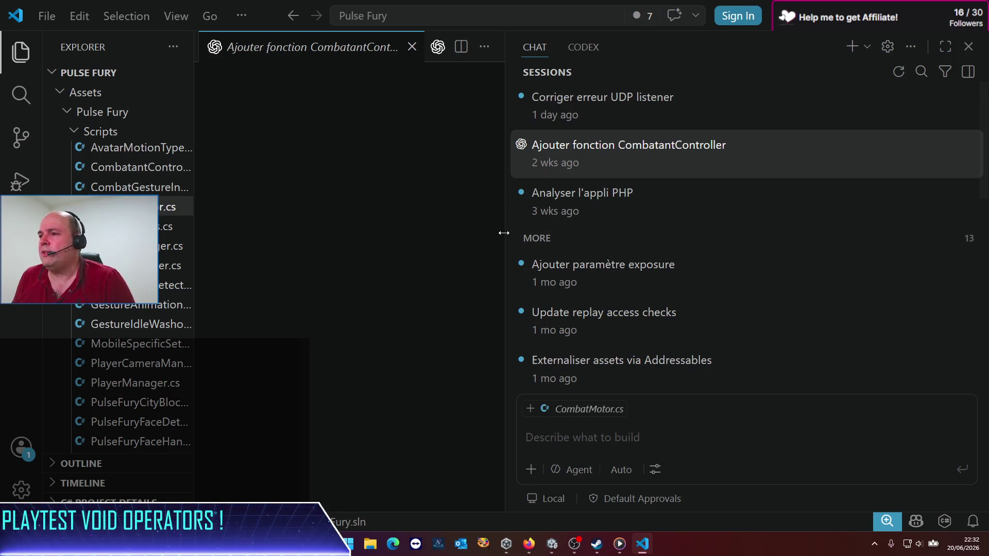
left_click_drag(504, 233, 757, 237)
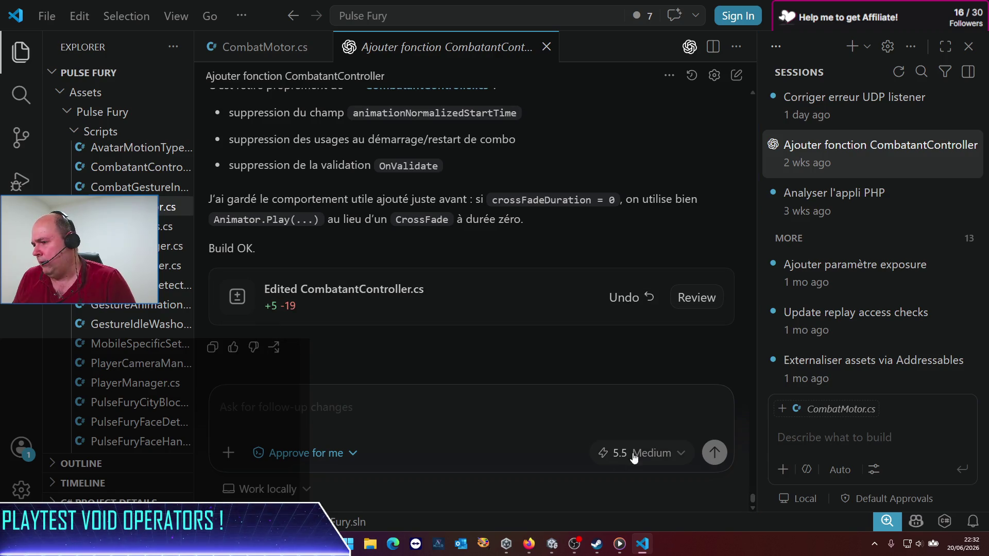
Start a Codex prompt requesting a Player FURY mode, toggled by a PlayerManager flag, driving the CombatantController.
left_click(758, 344)
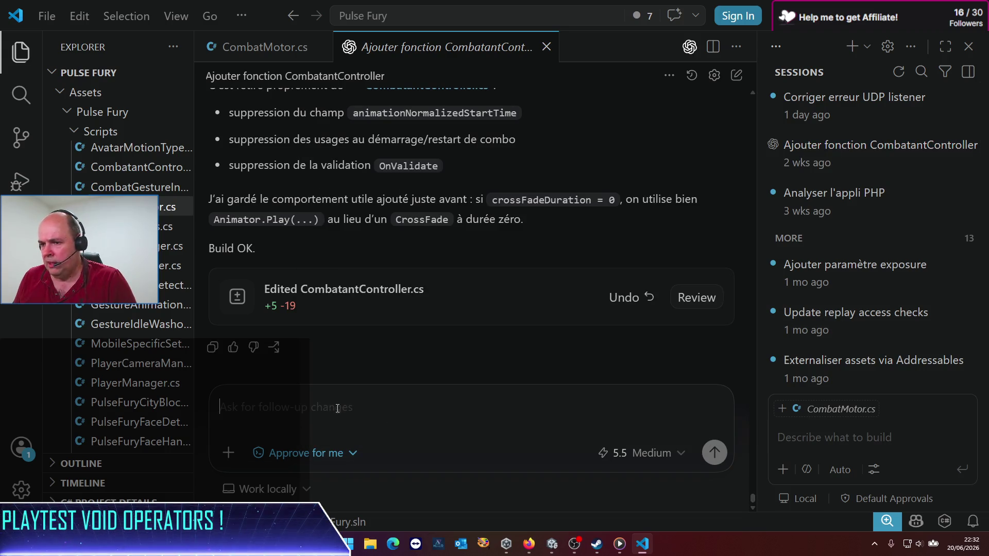
type("He")
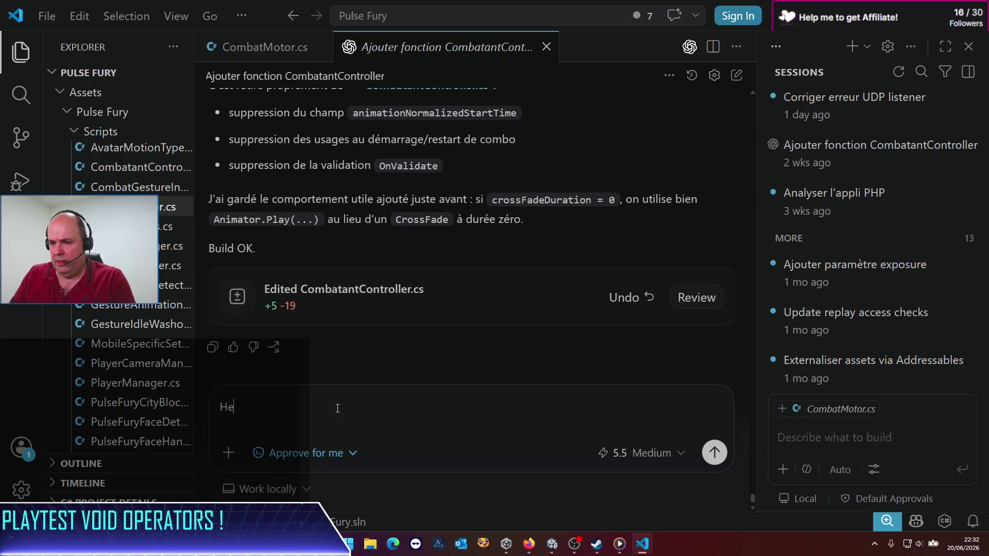
type("llo, j")
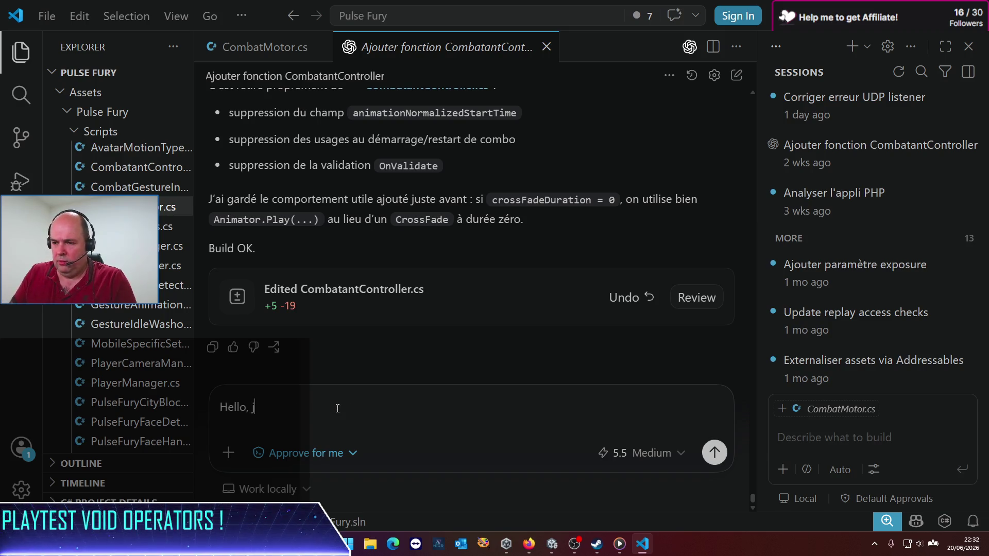
type("e veux qu'on ")
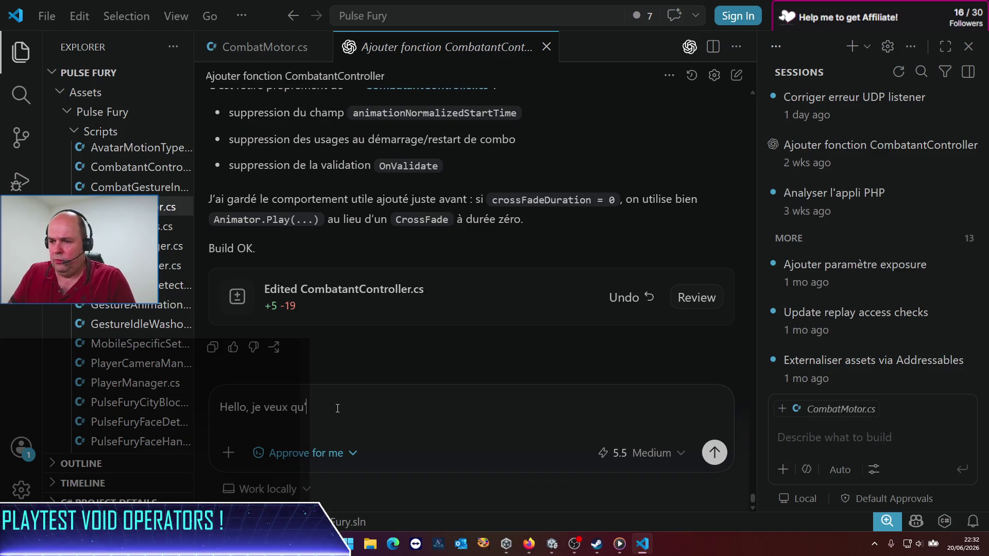
type("implé")
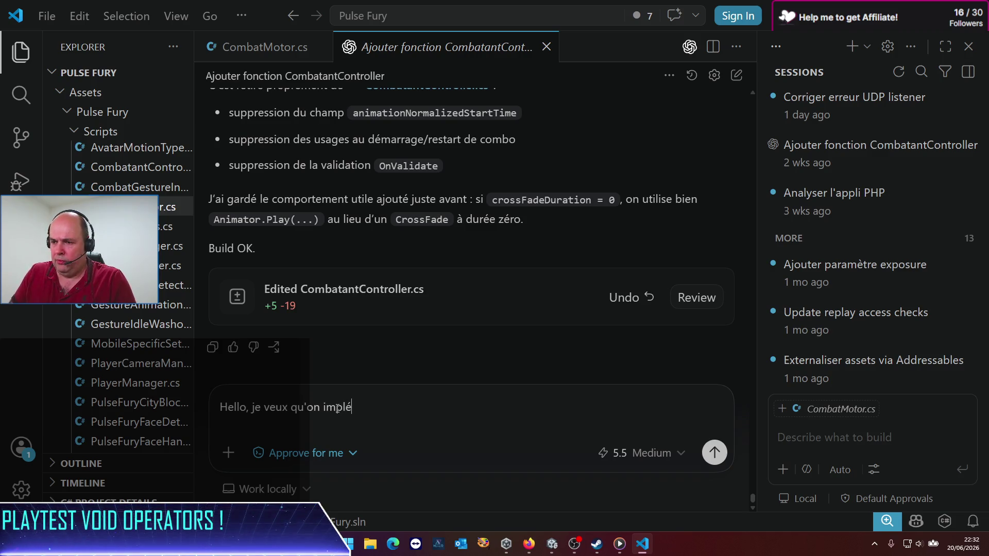
type("mente maintenant un m")
type("od")
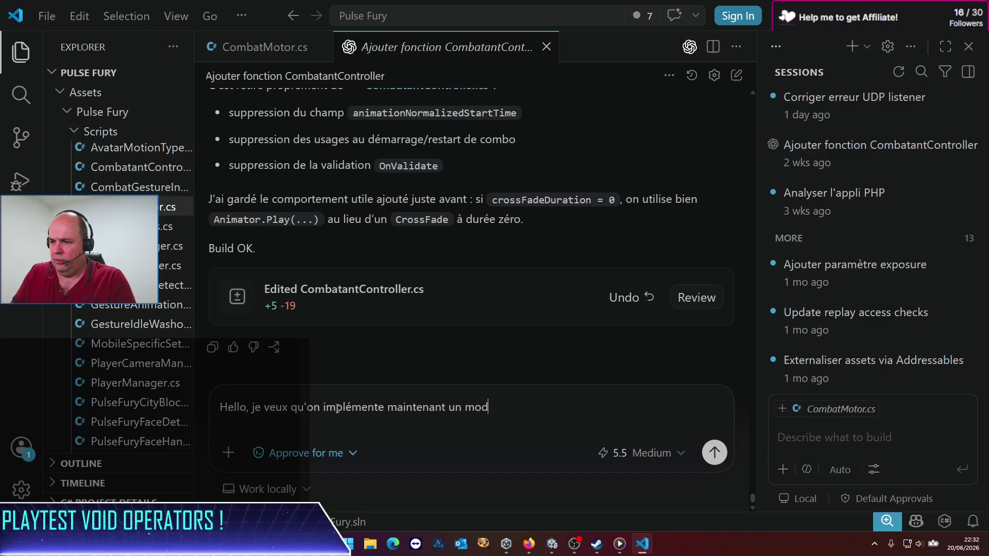
type("e F")
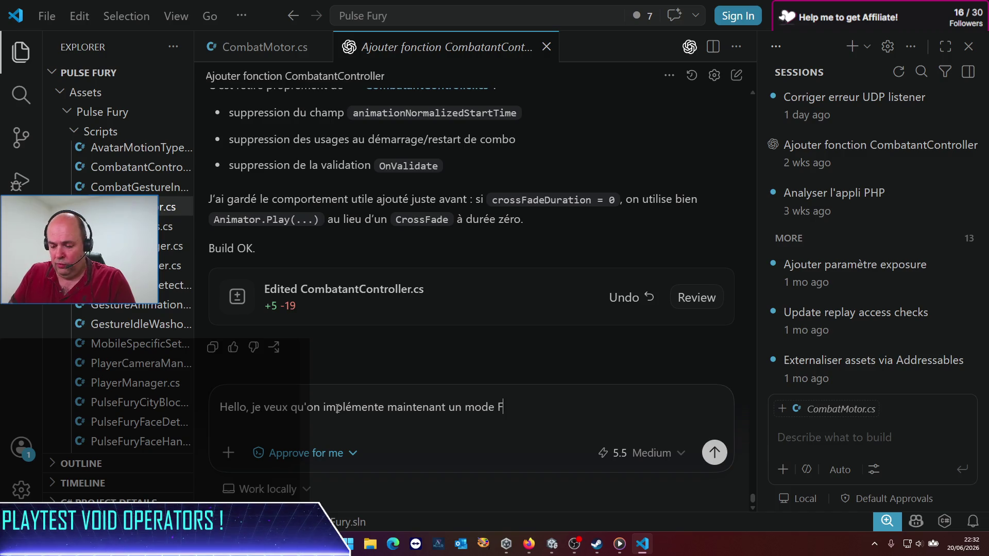
type("URY pour le ")
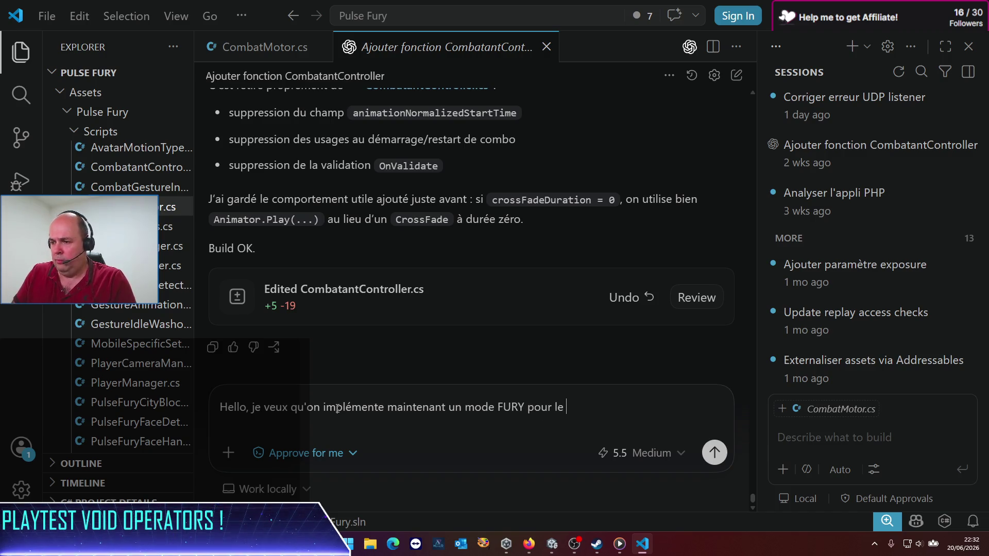
type("Player : dans ce mode")
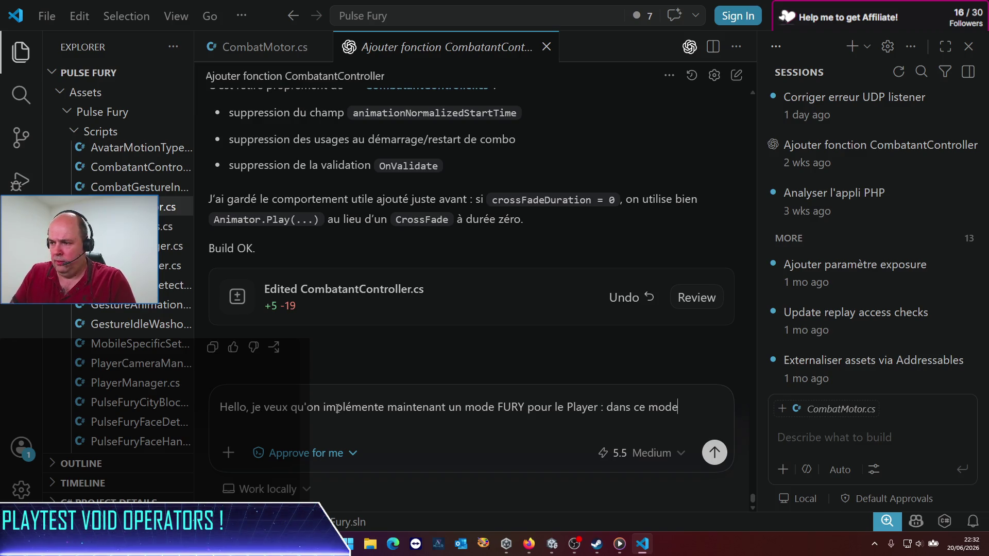
type(", que je dpo")
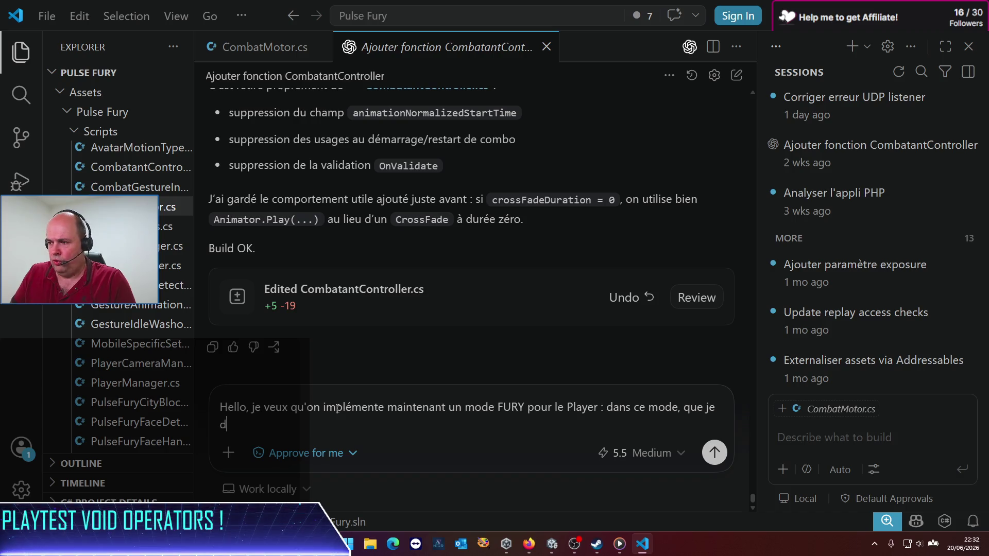
key("BackSpace")
key("BackSpace")
type("ois po")
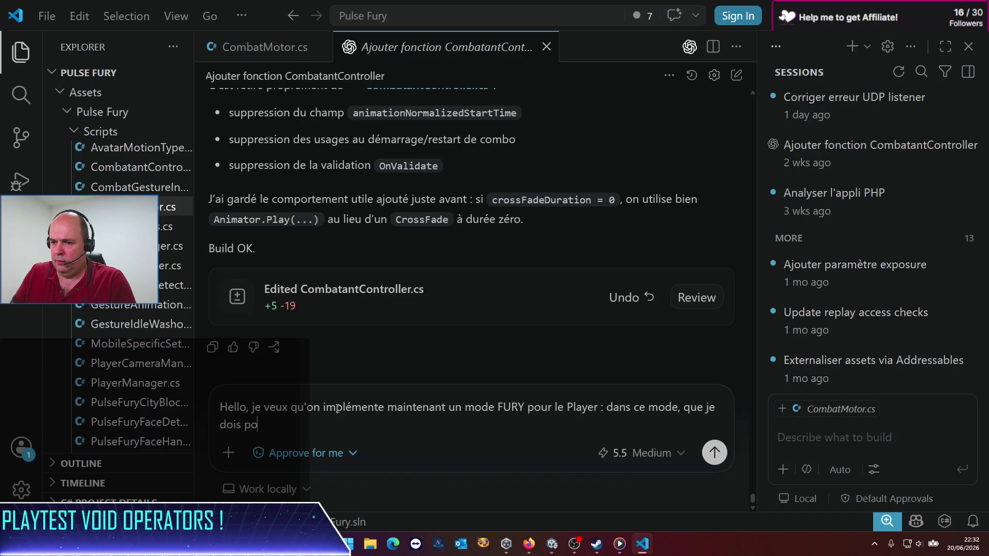
type("uvoir ac")
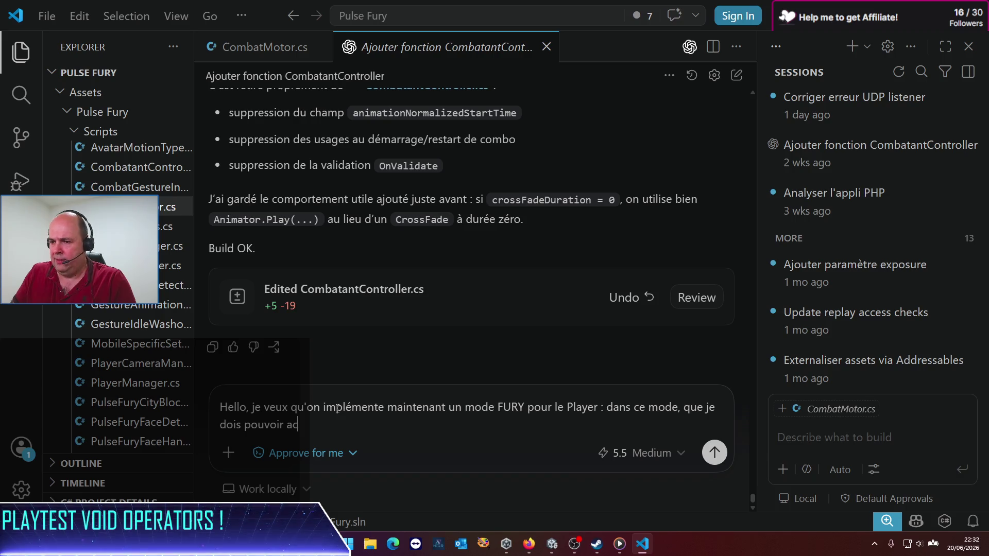
type("tiver avec")
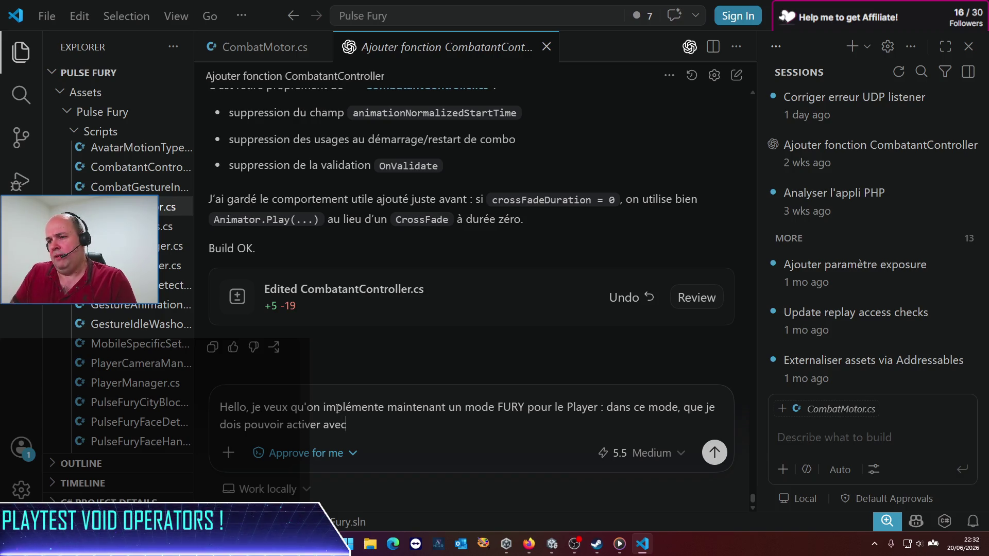
type(" un fal")
key("BackSpace")
type("lag du Plkay")
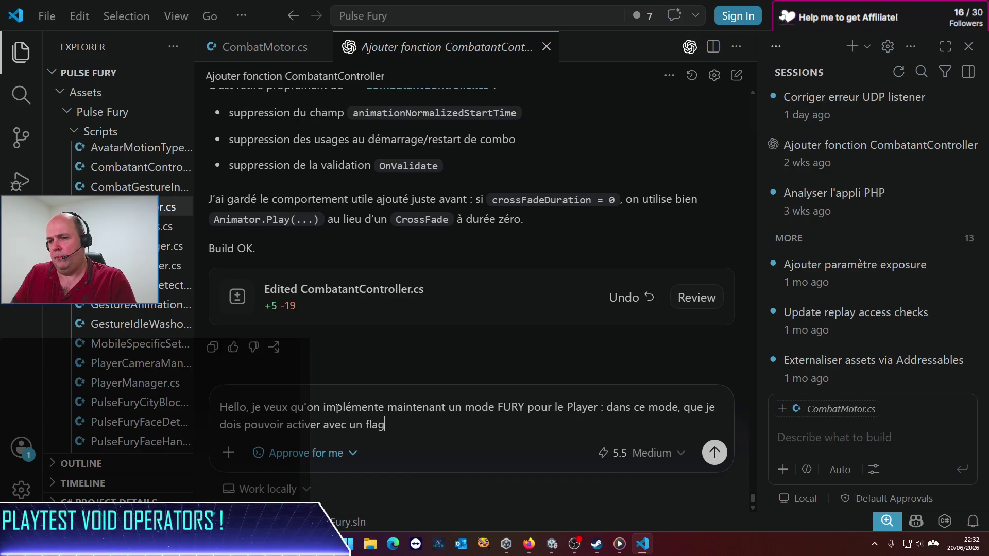
key("BackSpace")
key("BackSpace")
type("yerManager,")
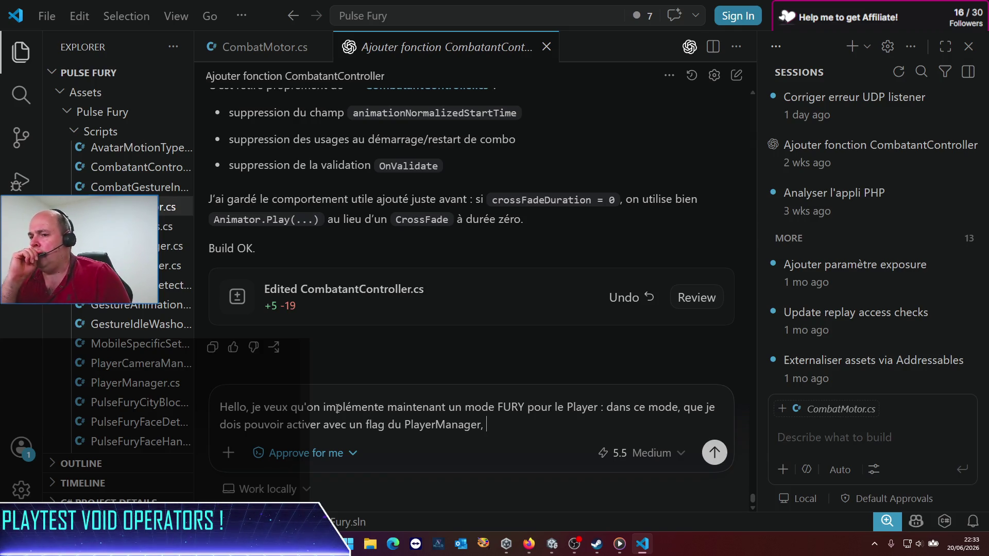
type(" je ")
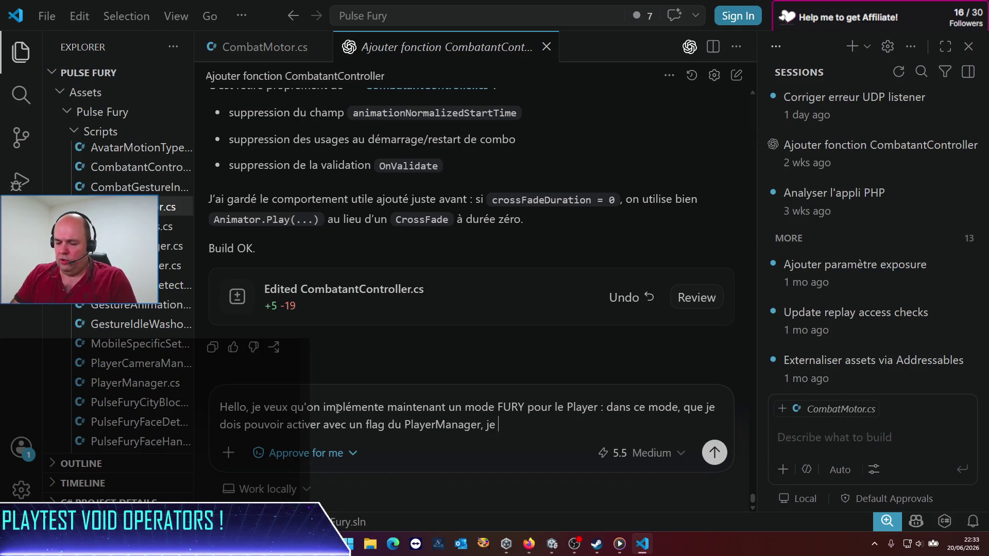
type("souhaite que le combatant")
key("BackSpace")
key("BackSpace")
key("BackSpace")
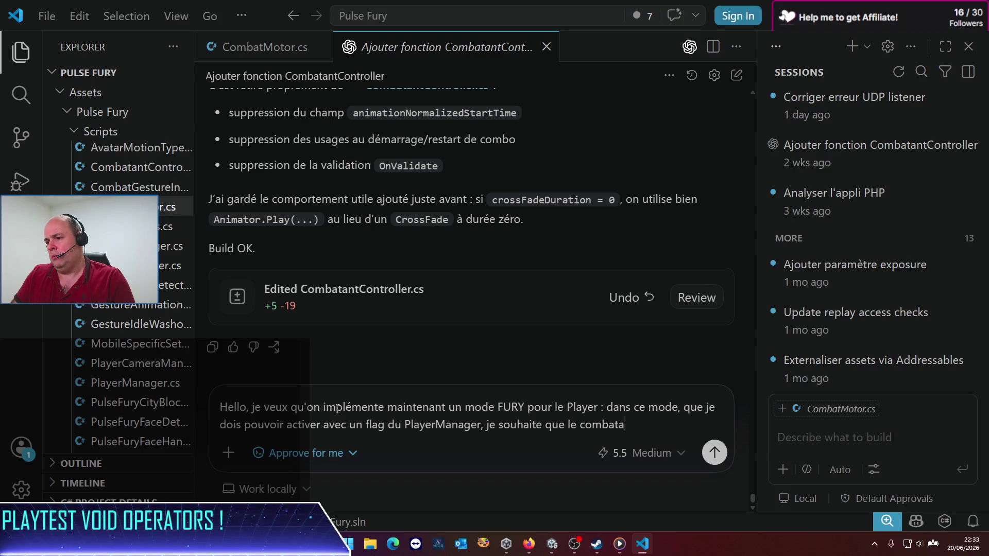
key("BackSpace")
key("BackSpace")
key("BackSpace")
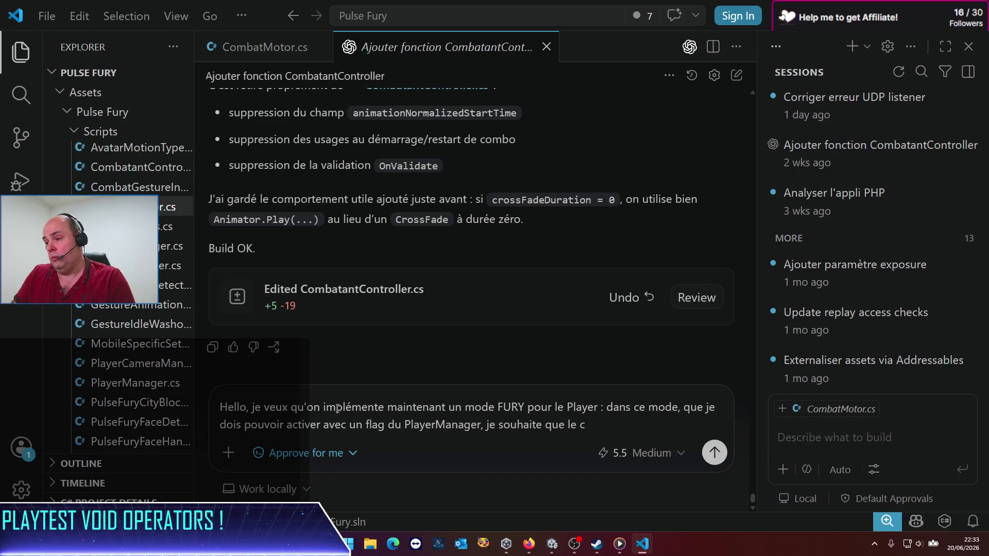
type("ombatant")
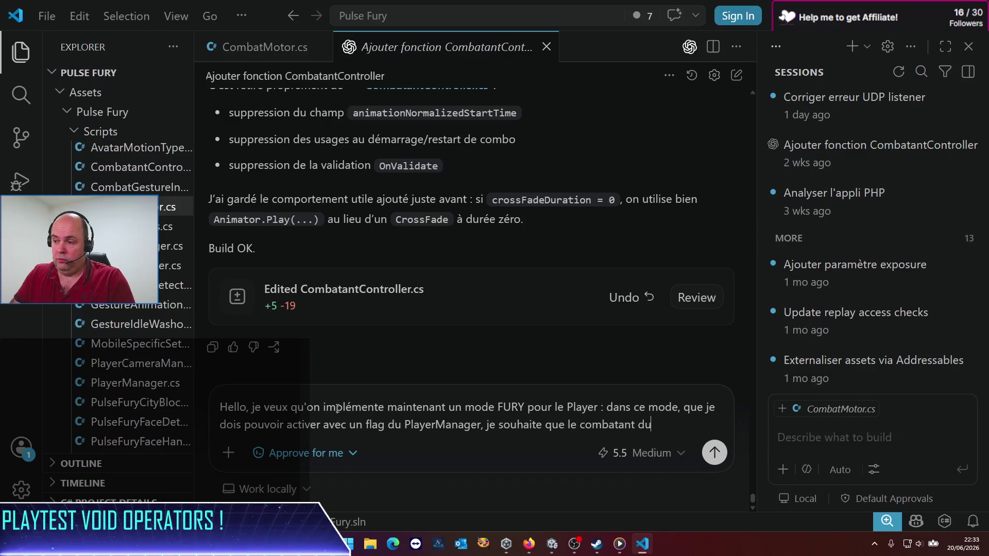
type("Controlle")
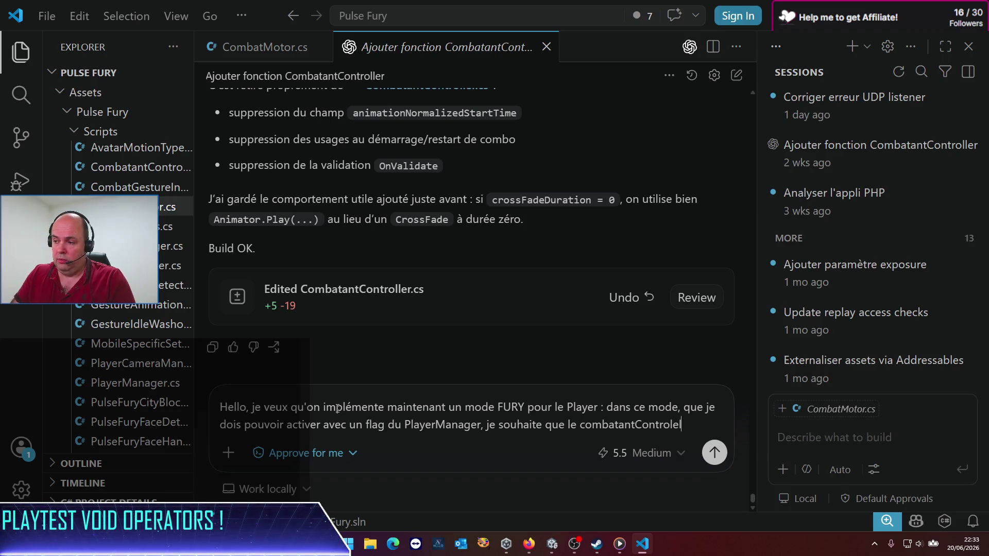
type("r du j")
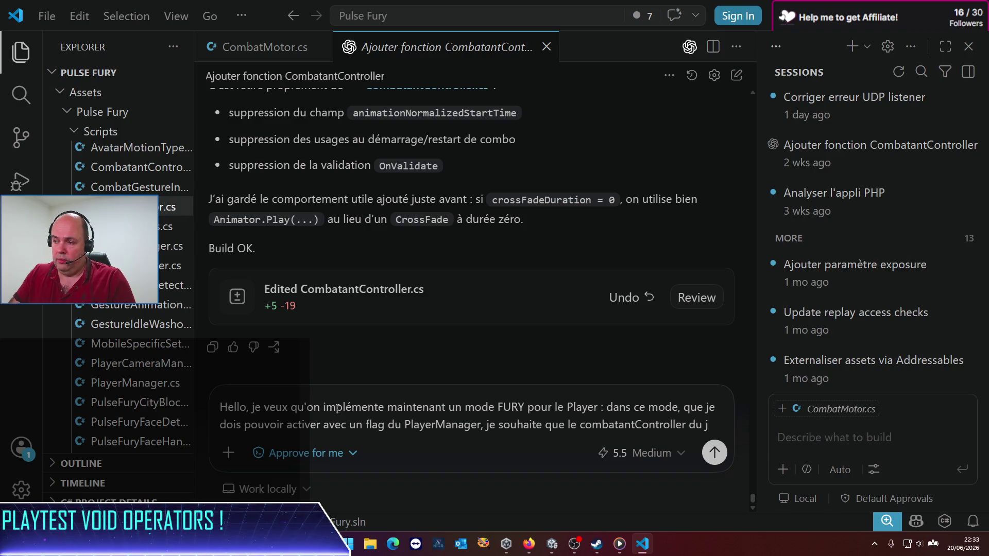
type("oueur ac")
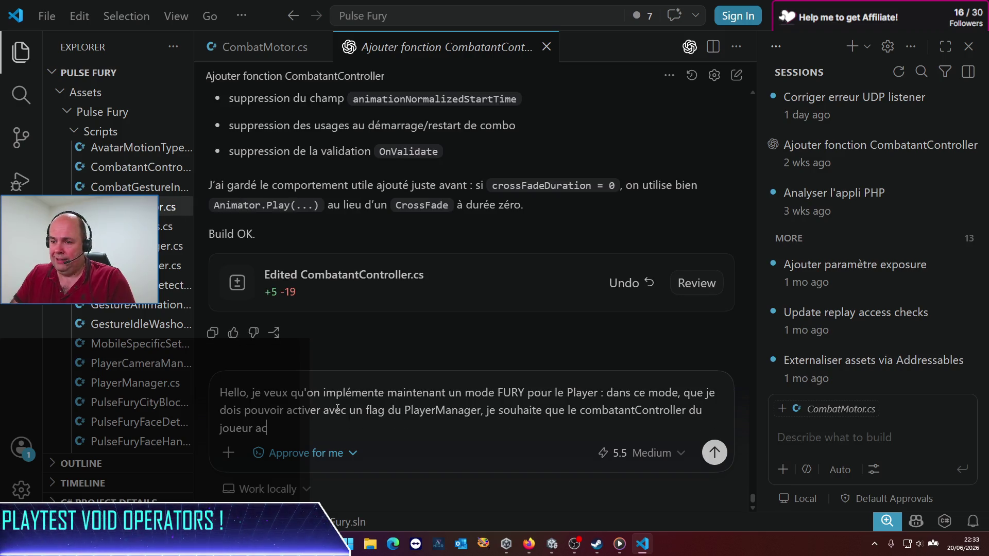
type("tive un")
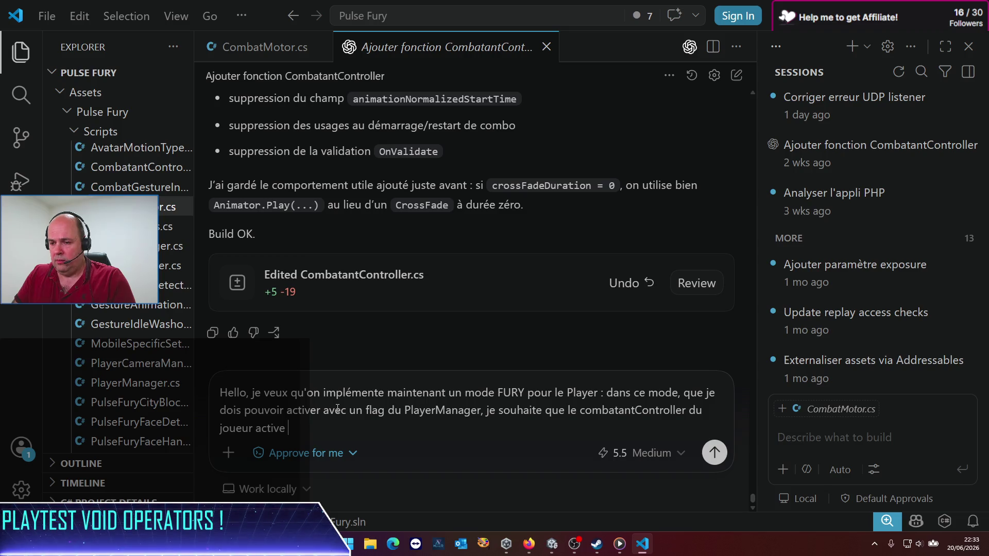
Continue the prompt with '3 coefficients multiplicateurs', changing the count from 2 to 3.
type("2 c")
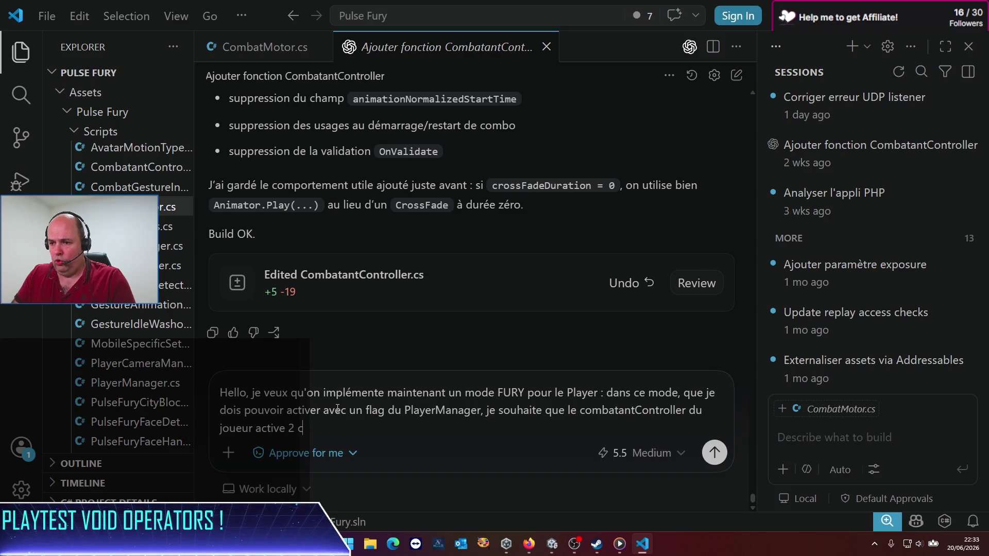
type("oefficients ")
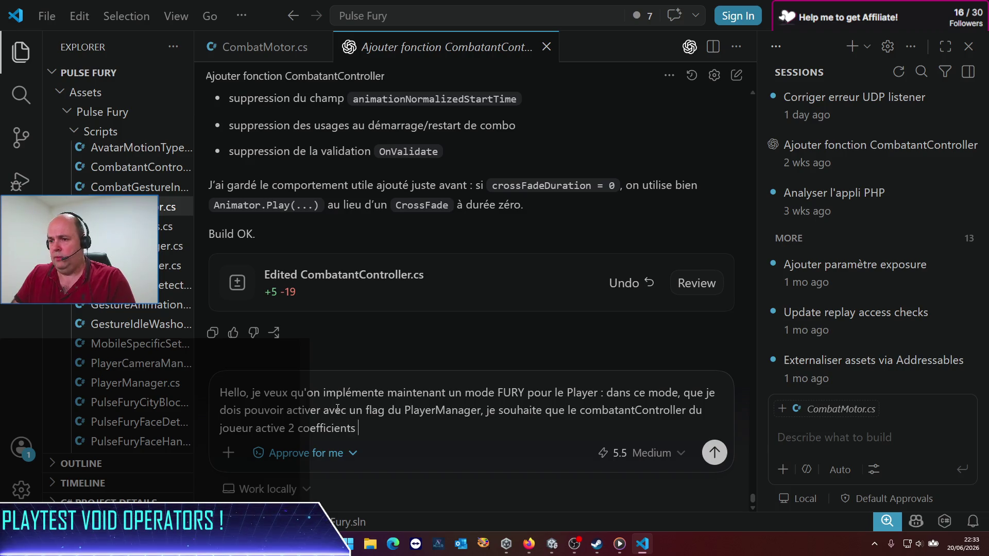
type("multp")
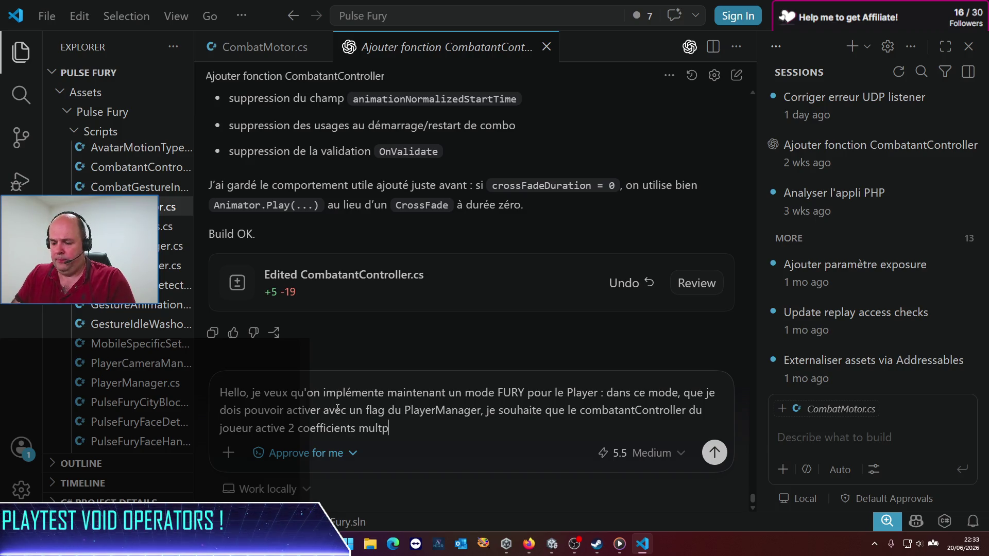
key("BackSpace")
type("iplica")
type("teurs")
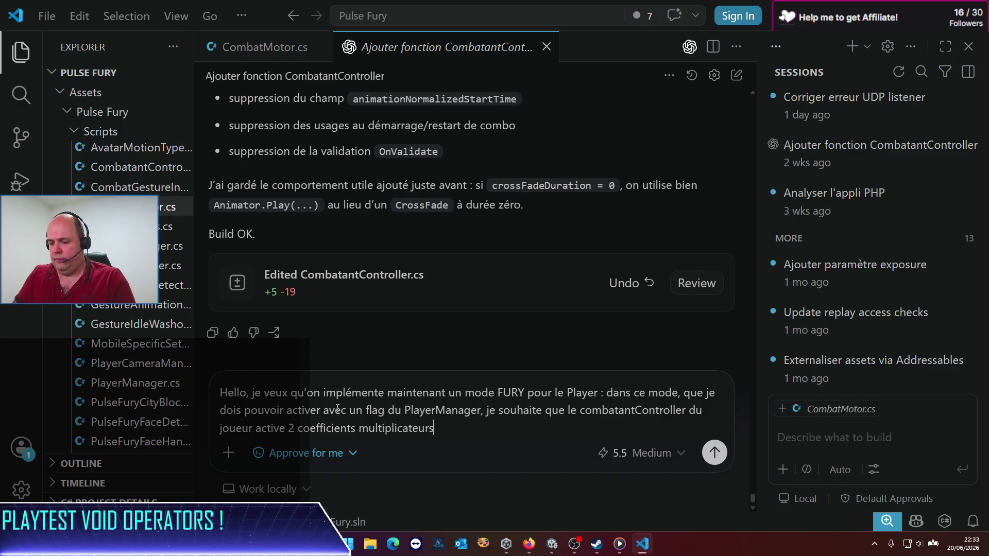
key("BackSpace")
key("BackSpace")
key("BackSpace")
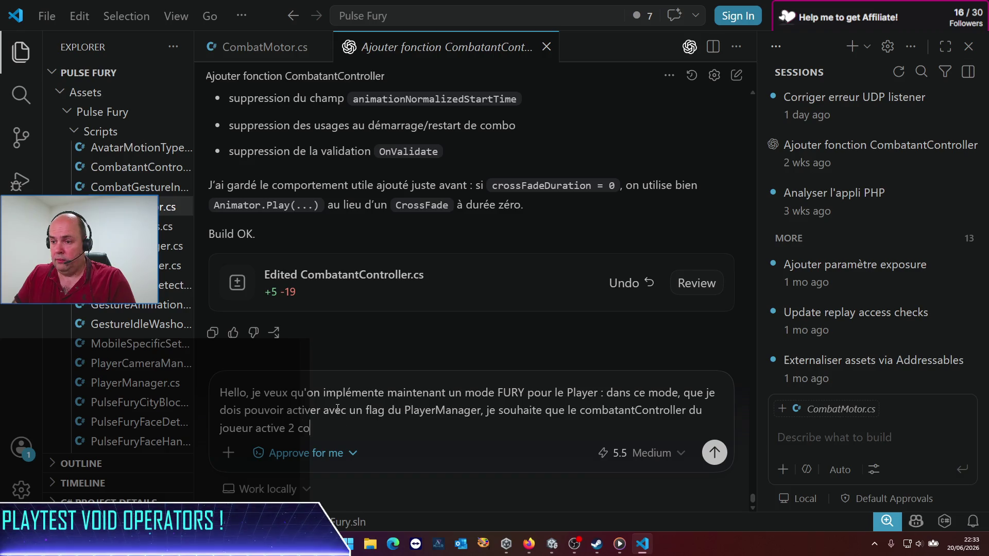
key("BackSpace")
type("3 coeffici")
type("ents mul")
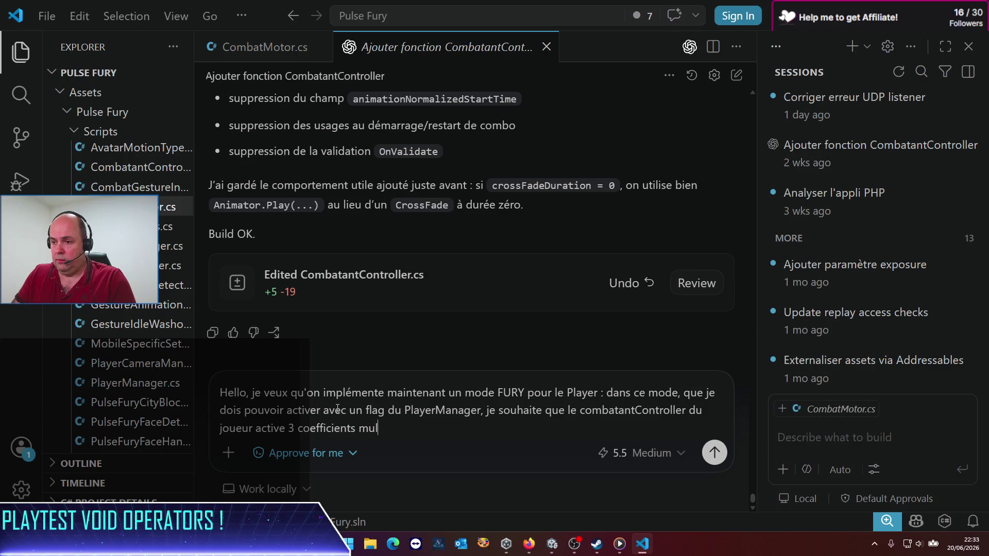
type("ti")
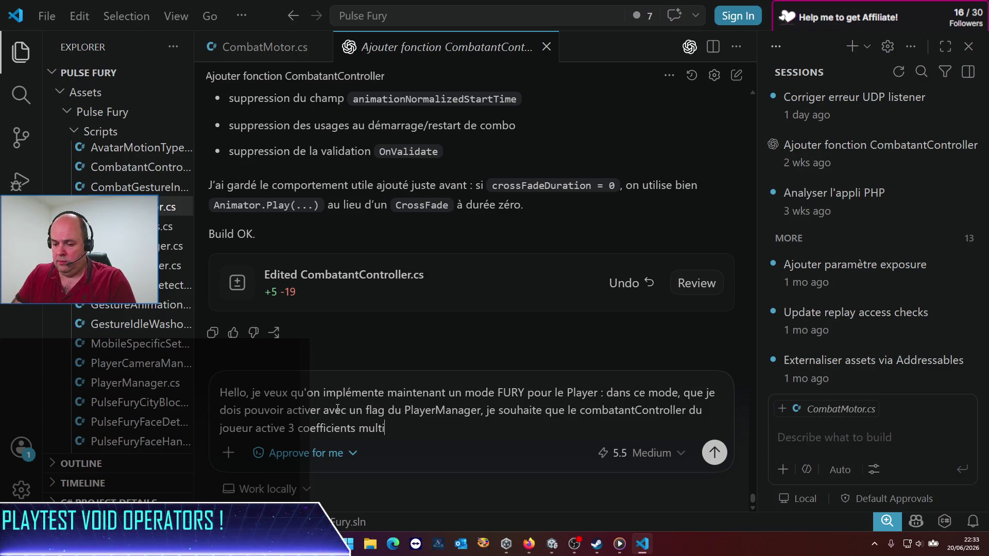
type("plicateu")
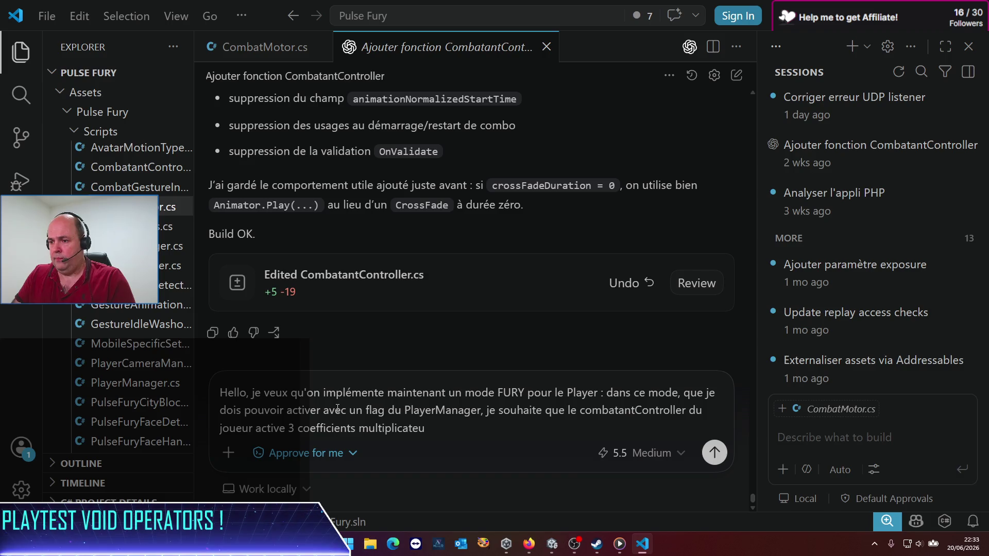
type("rs")
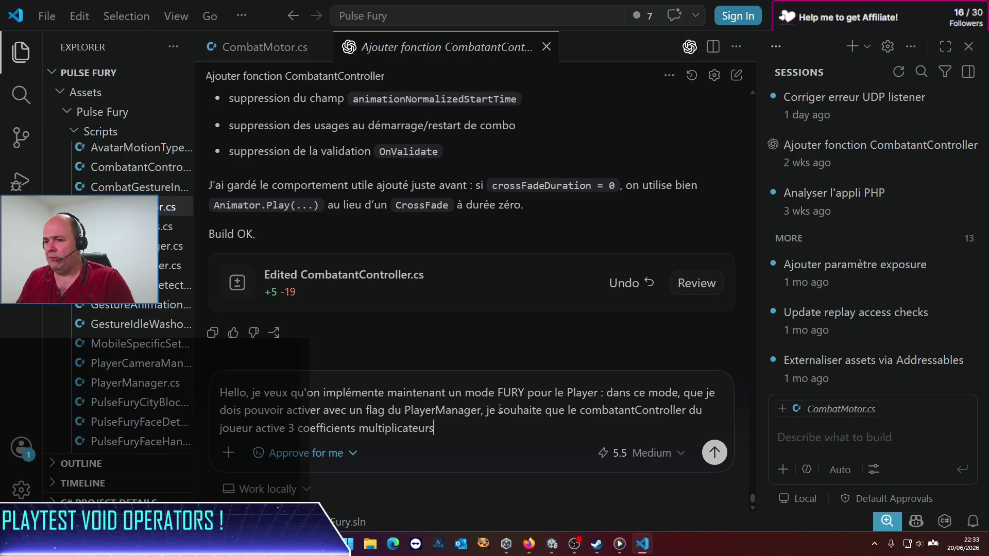
Reword the prompt to 'on va booster' and ask to add the multipliers to CombatantController.
mouse_move(487, 413)
left_mouse_down()
mouse_move(559, 412)
mouse_move(549, 413)
left_mouse_up()
key("BackSpace")
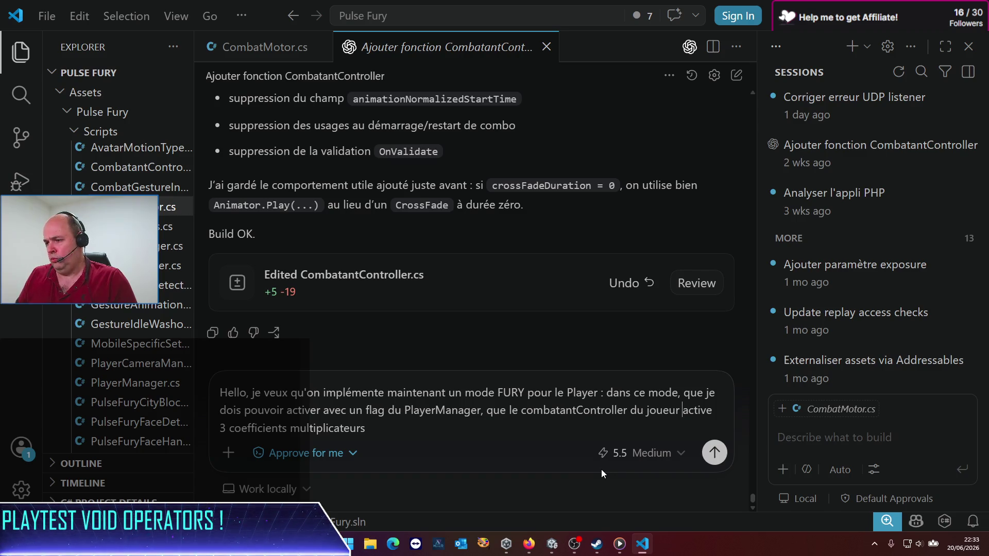
key("ctrl+shift+Right")
key("BackSpace")
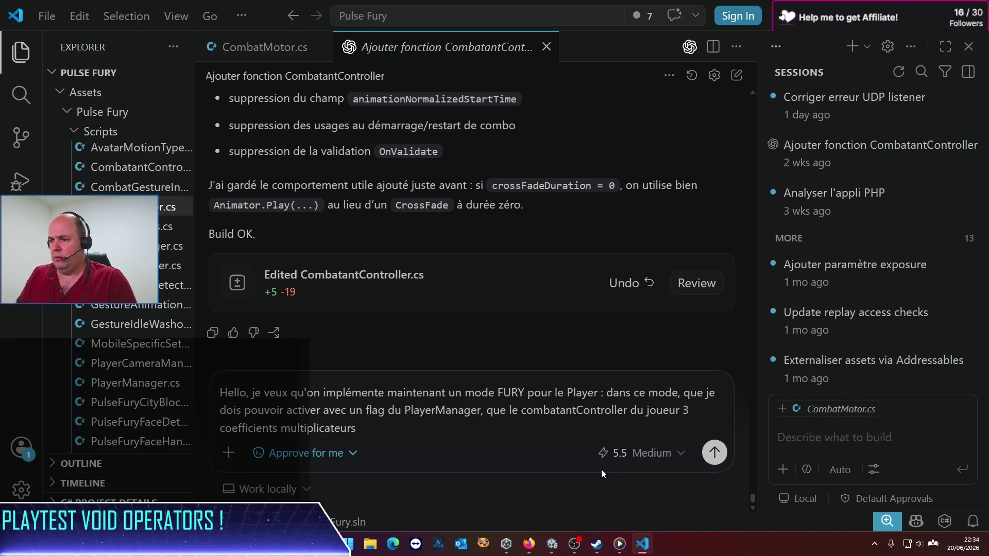
key("ctrl+shift+End")
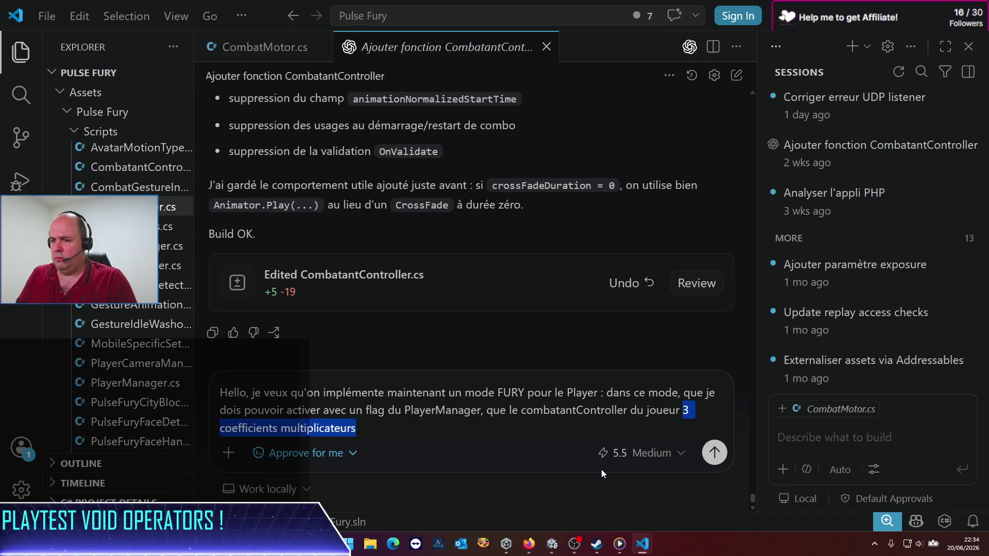
key("ctrl+Left")
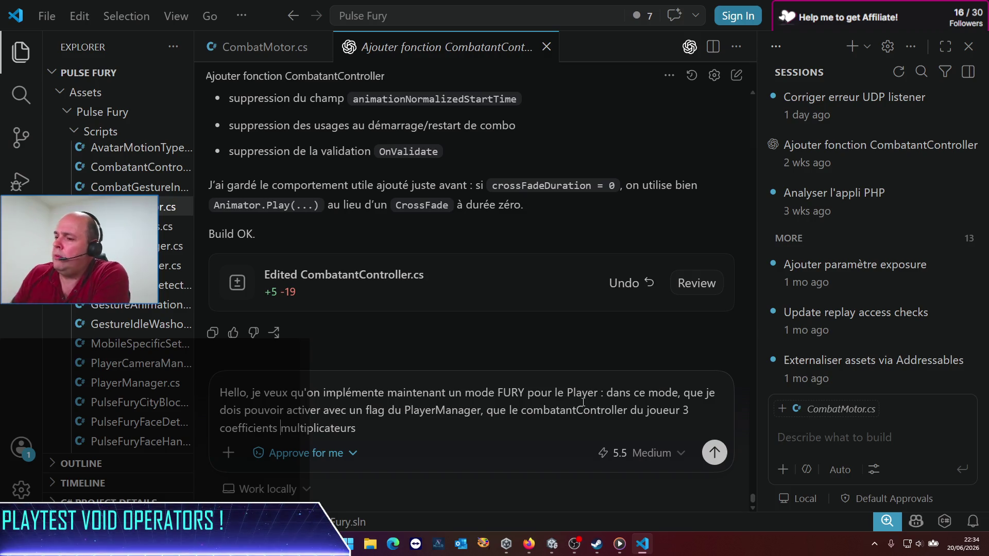
type("on va booster")
key("Delete")
key("Delete")
key("Delete")
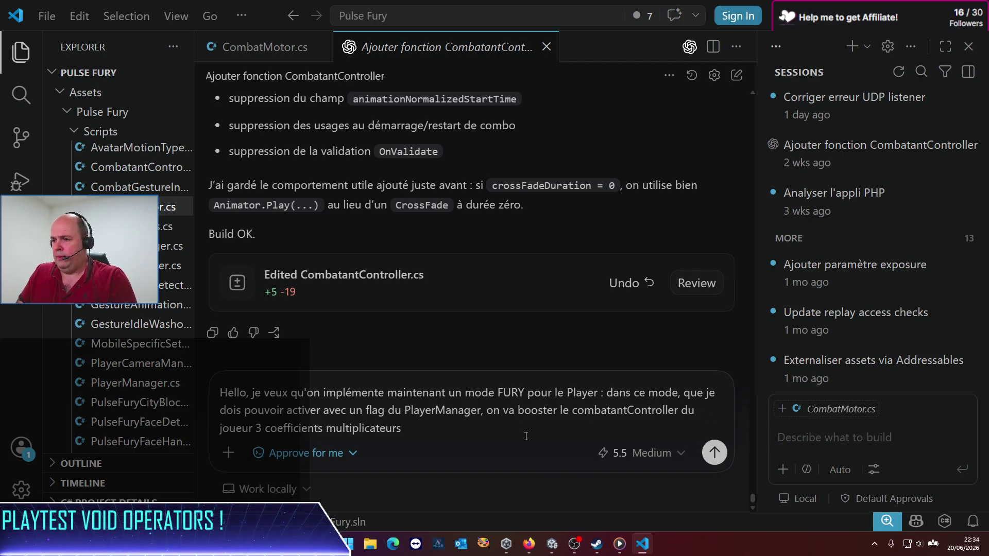
type(". Pour ça, j'aurais besoin que tu ajoutes au ")
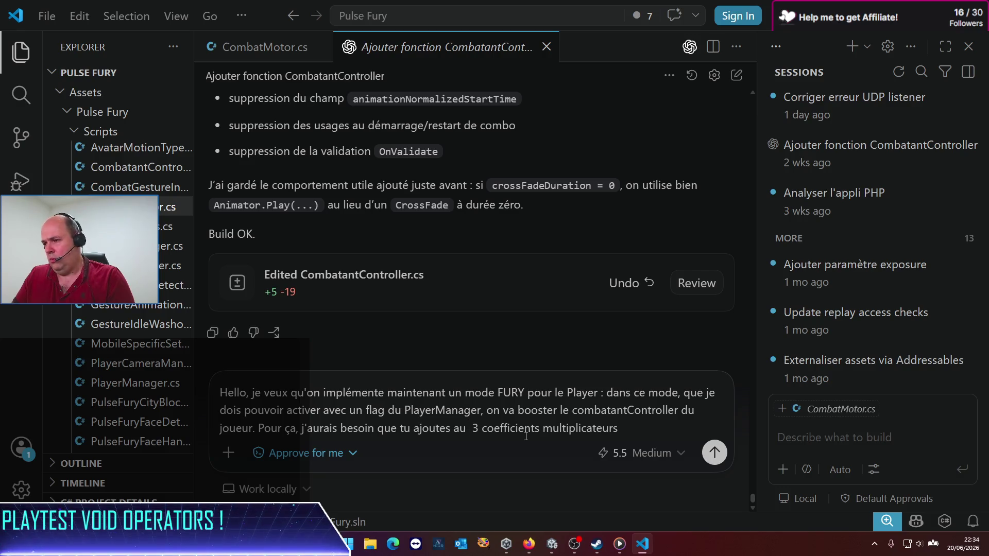
type("Comb")
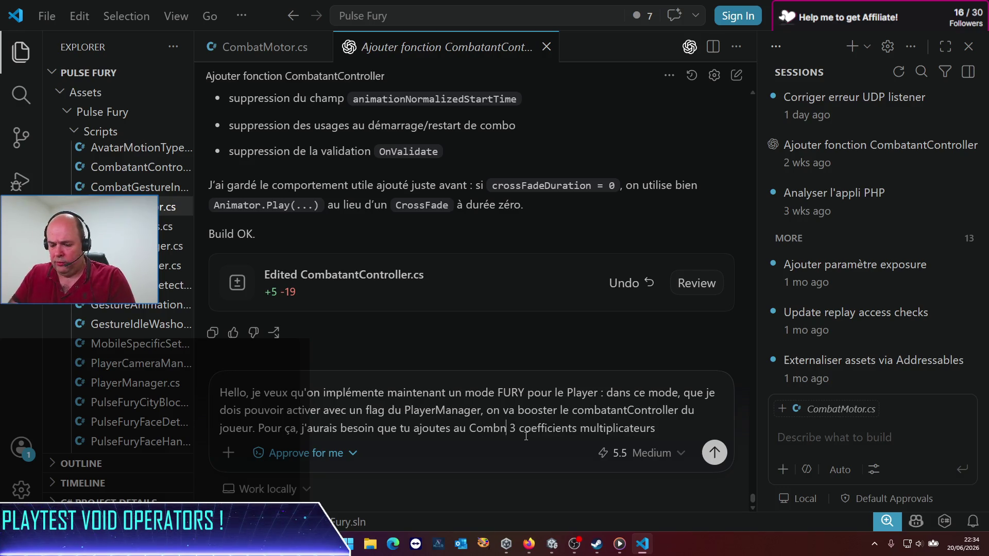
type("atantContro")
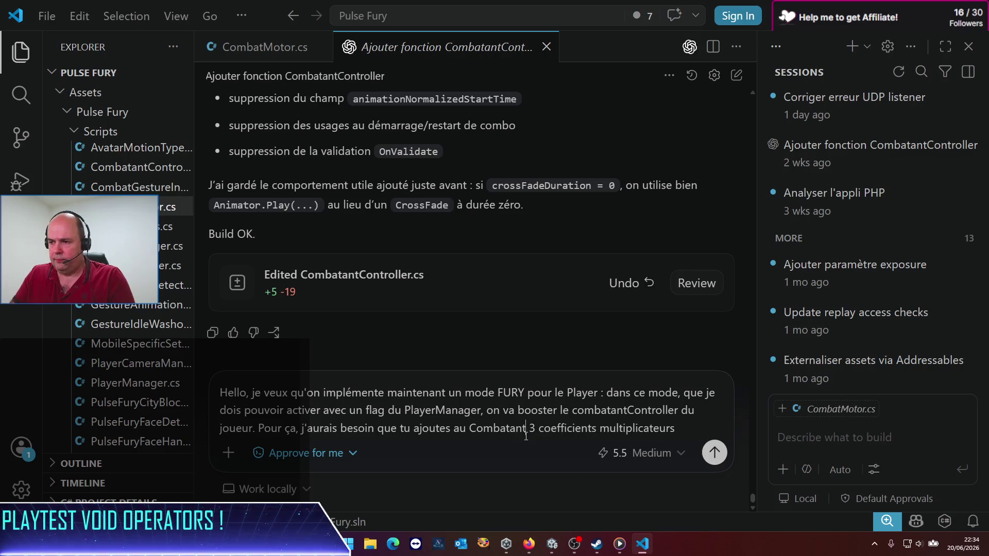
type("ller")
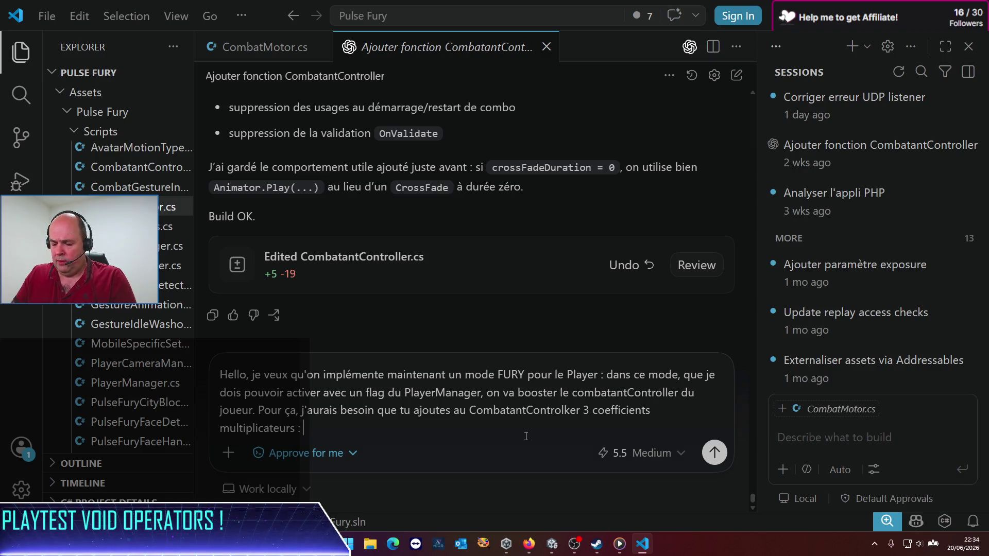
List the multipliers: combo animation speed, combo impulse power, and power of Hits inflicted.
type("vitr")
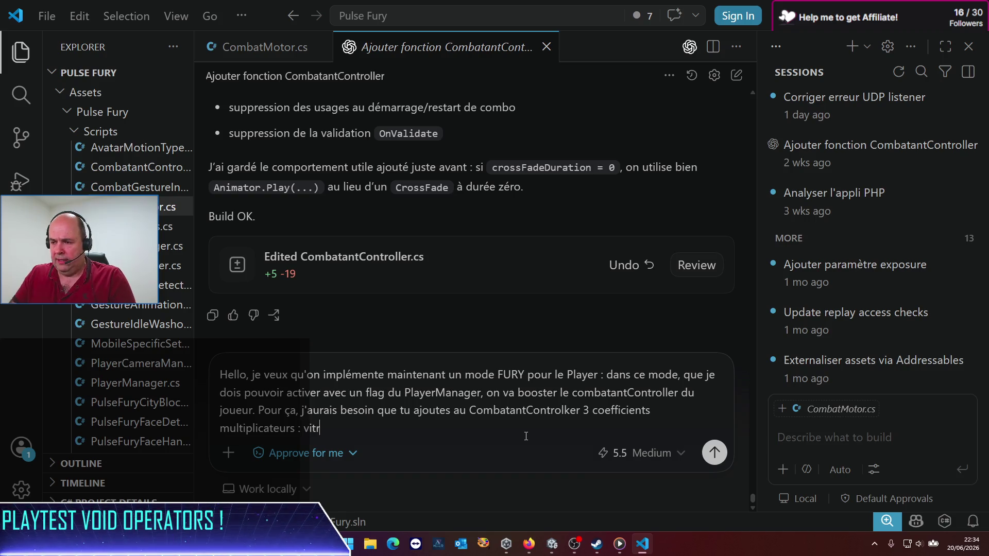
key("BackSpace")
type("esse de l'an")
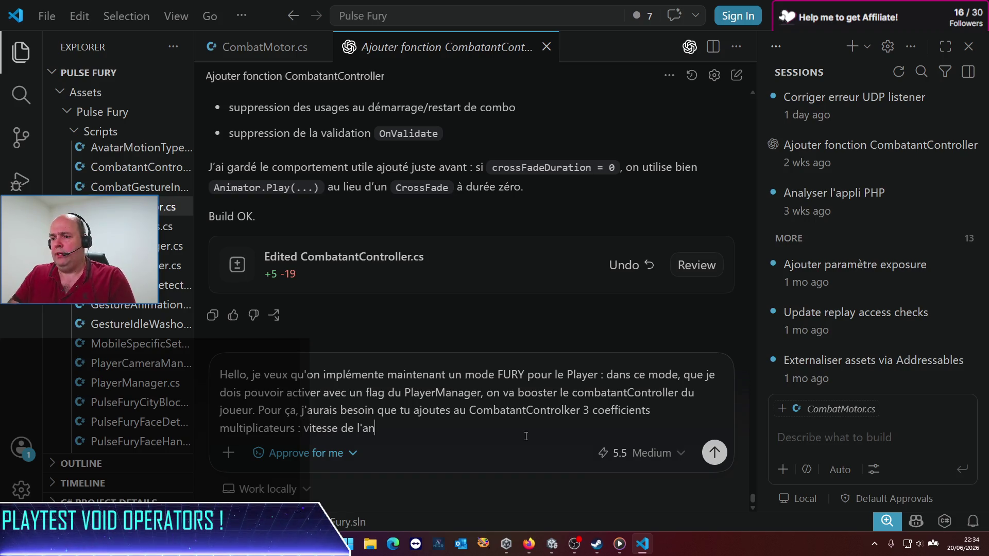
type("imation d")
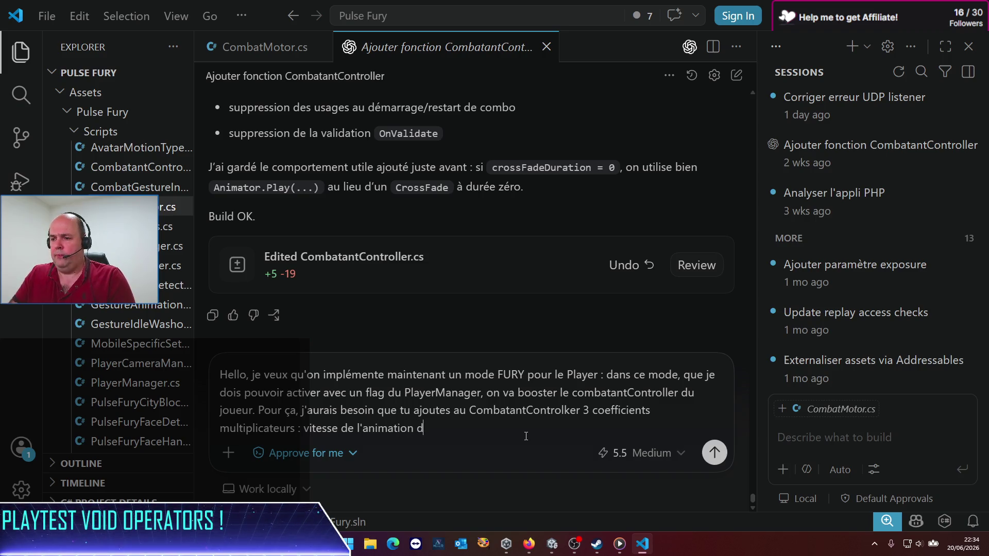
type("es combos, ")
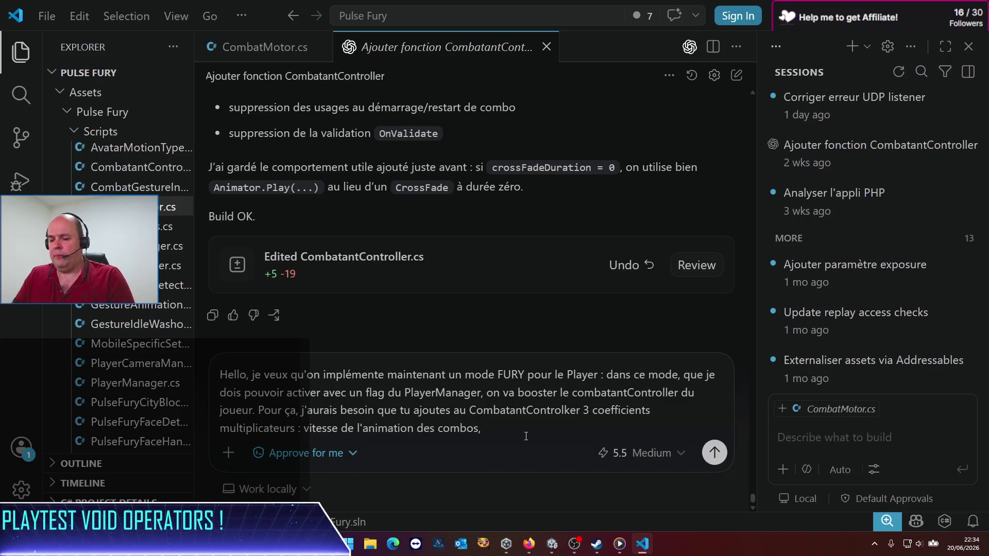
type("puissanc")
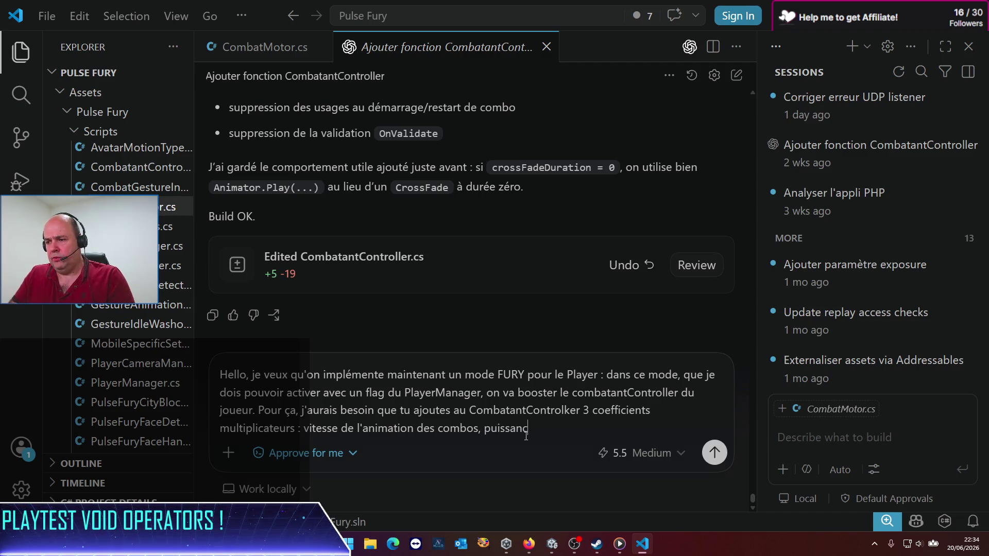
type("e mut")
key("BackSpace")
type("ltiplic")
type("at")
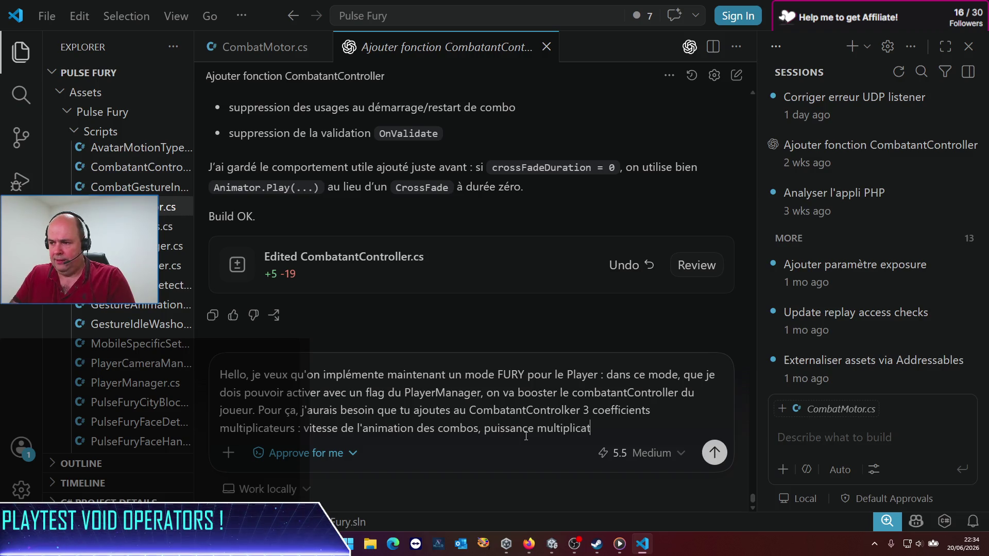
type("rice des Impules")
key("BackSpace")
key("BackSpace")
key("BackSpace")
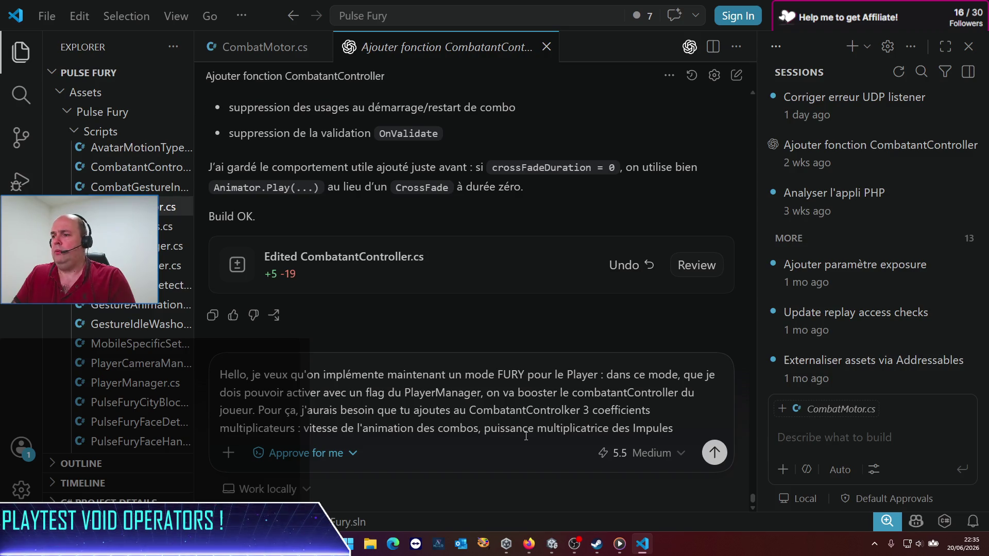
key("BackSpace")
key("BackSpace")
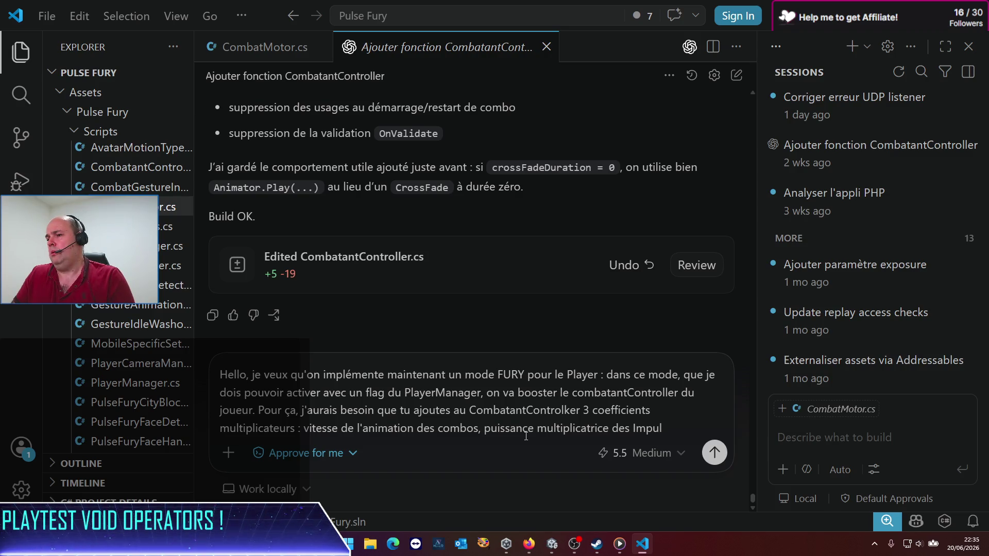
type("ses ")
type("de ")
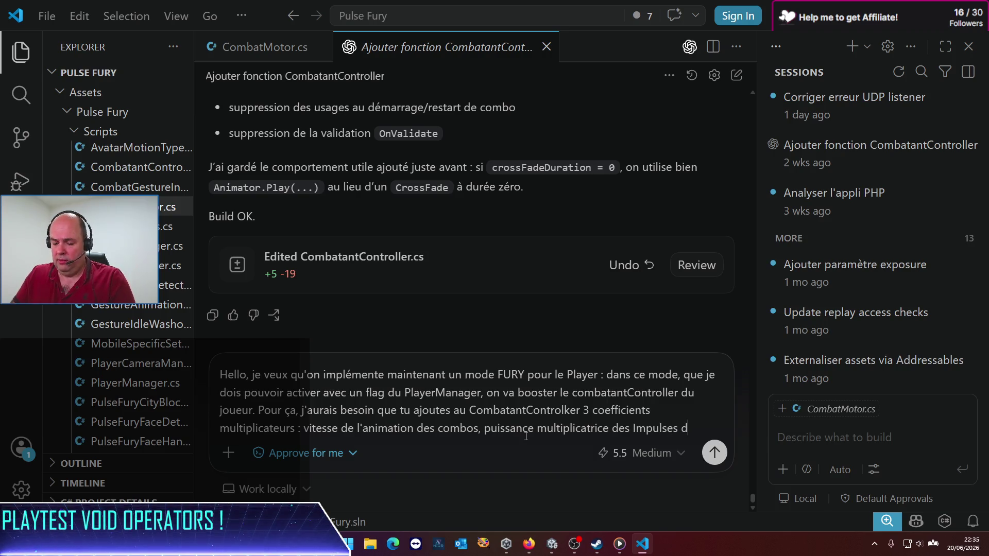
type("s com")
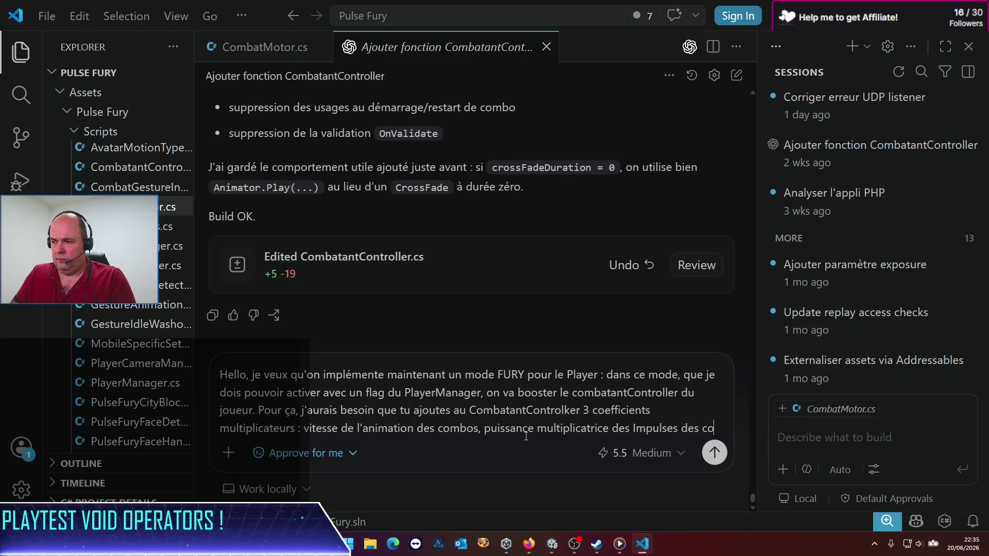
type("bo")
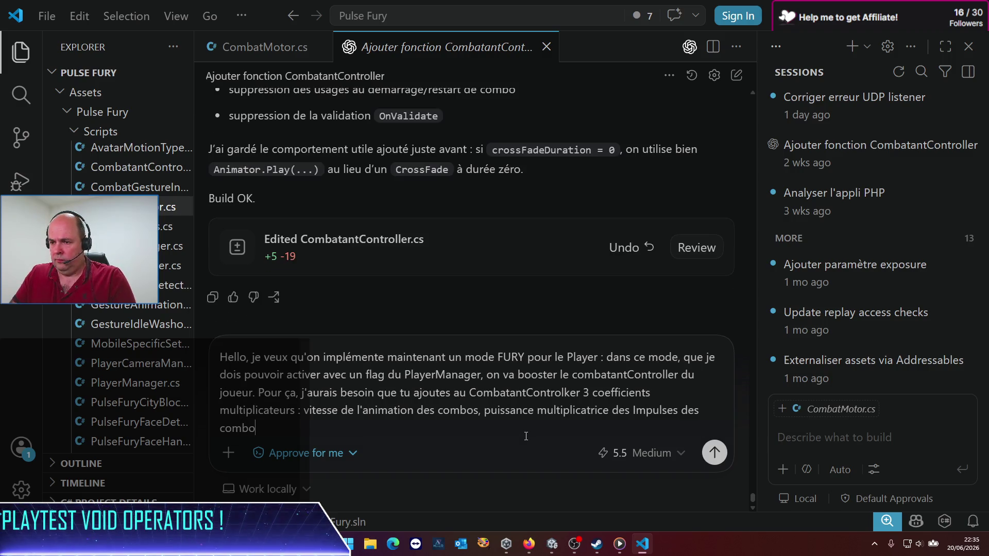
type("s,et ")
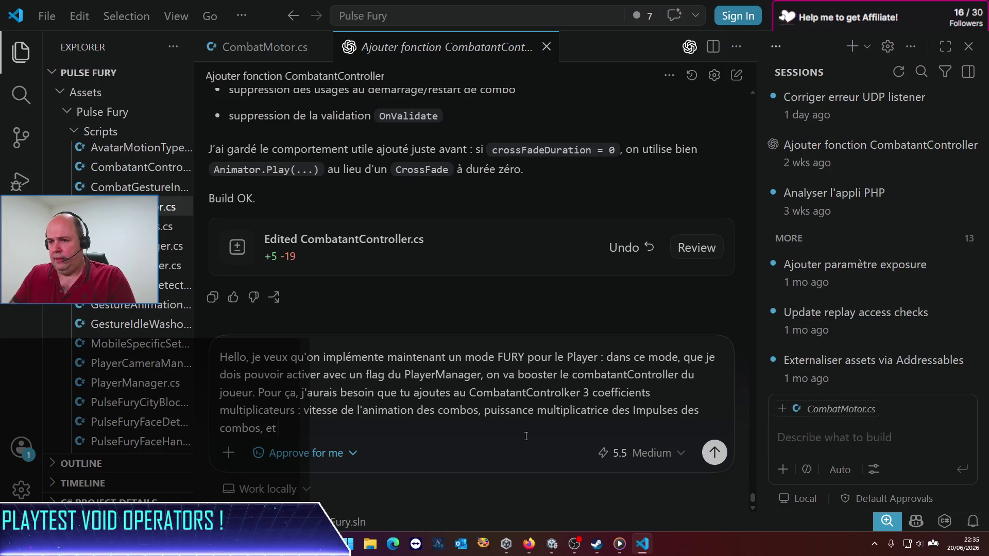
type("puissance multipi")
key("BackSpace")
type("licatr")
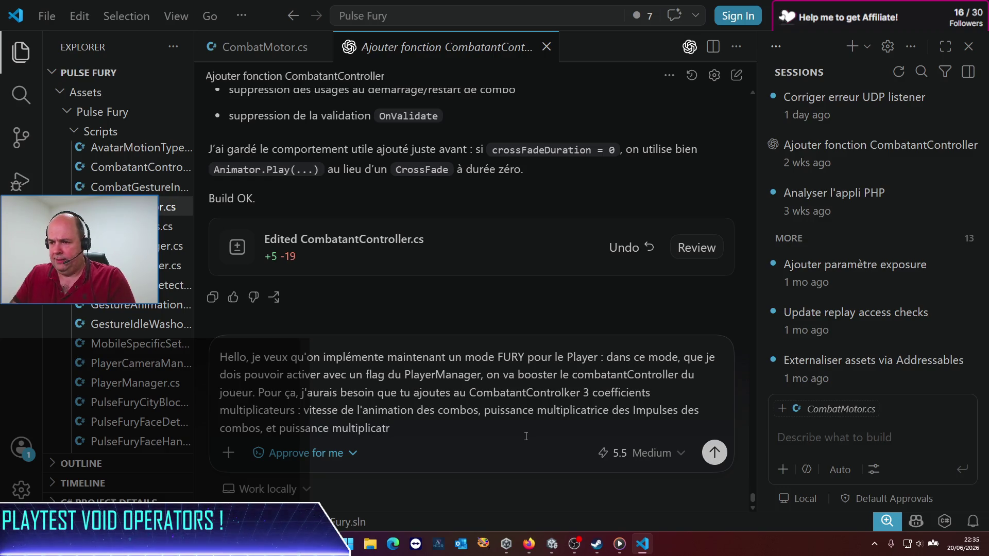
type("ice des Hits ")
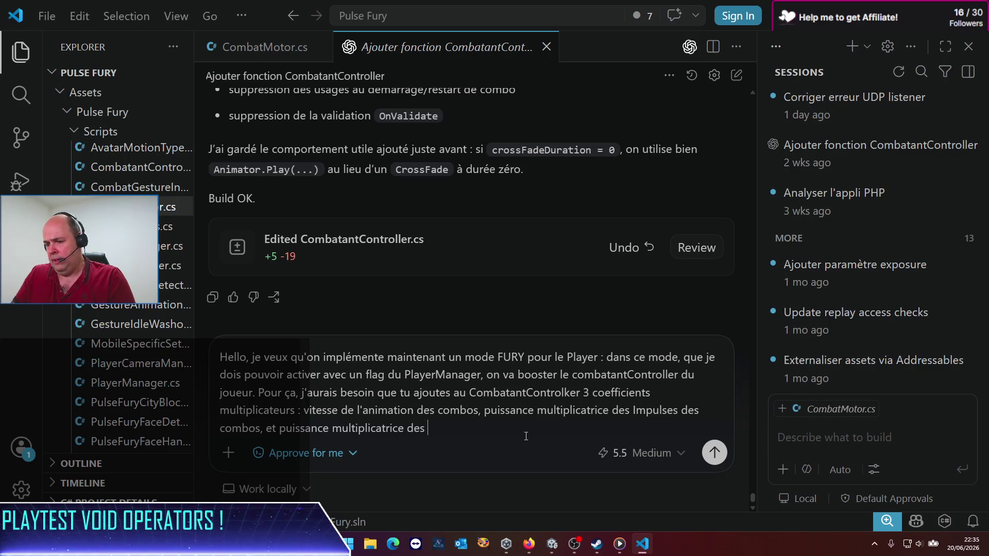
type("infligés aux joueurs")
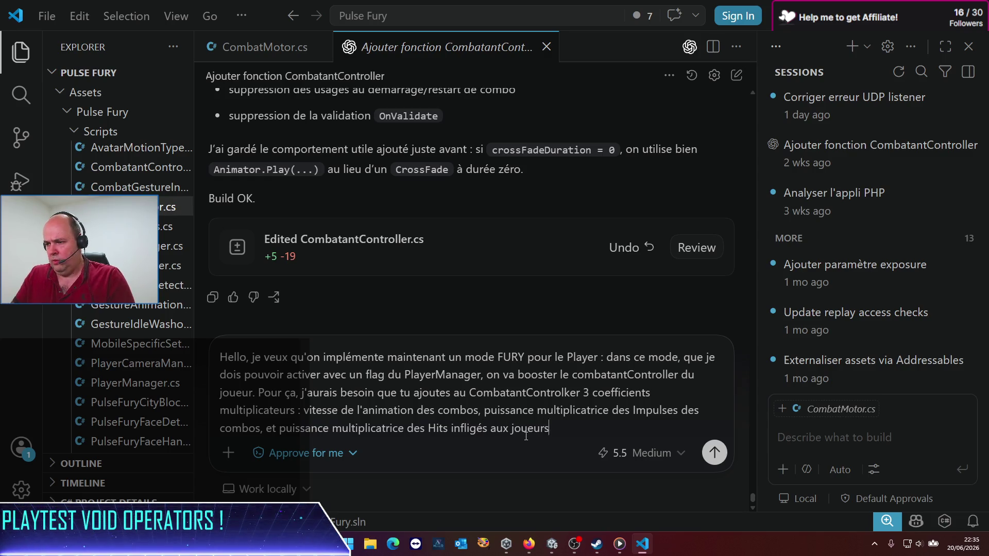
key("BackSpace")
key("BackSpace")
key("BackSpace")
End the prompt with 'aux adversaires' and 'Ces coefs seront par défaut à 1.0', then send it.
type("au")
type("x adversai")
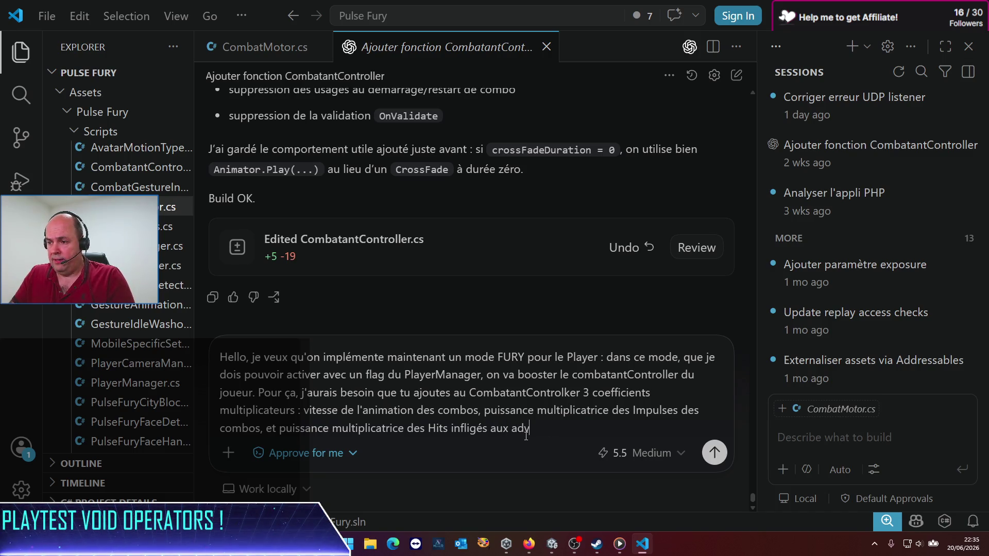
type("res.")
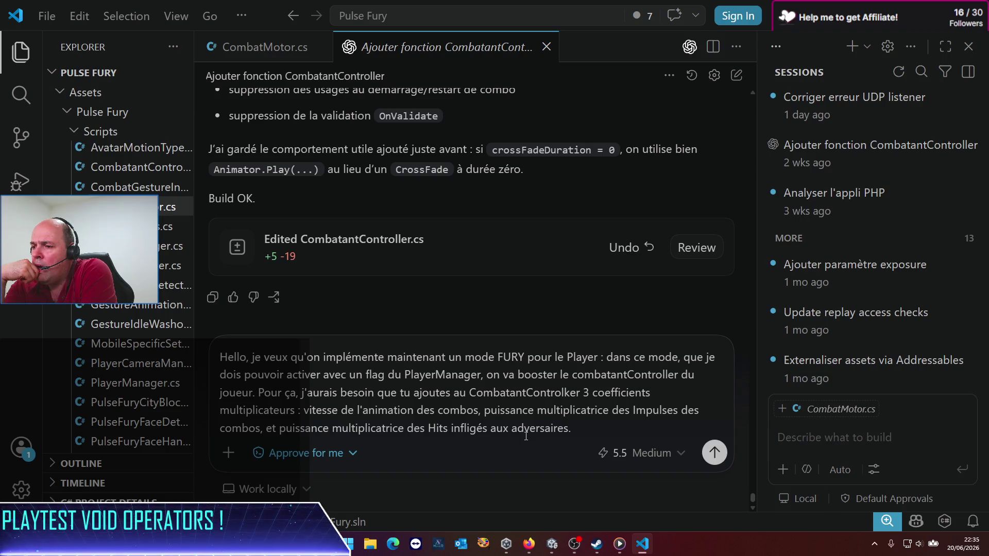
type("Ces ")
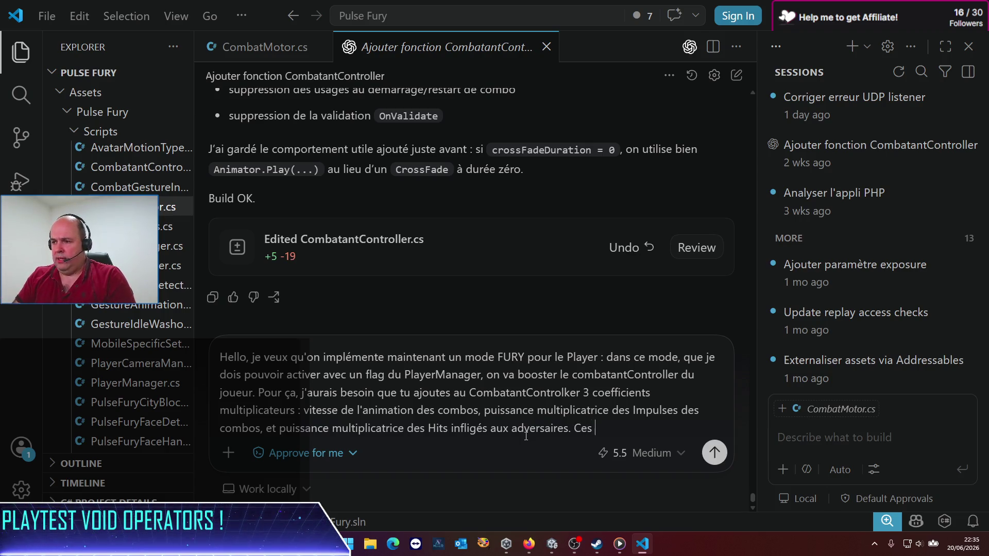
type("coefs seront pas défa")
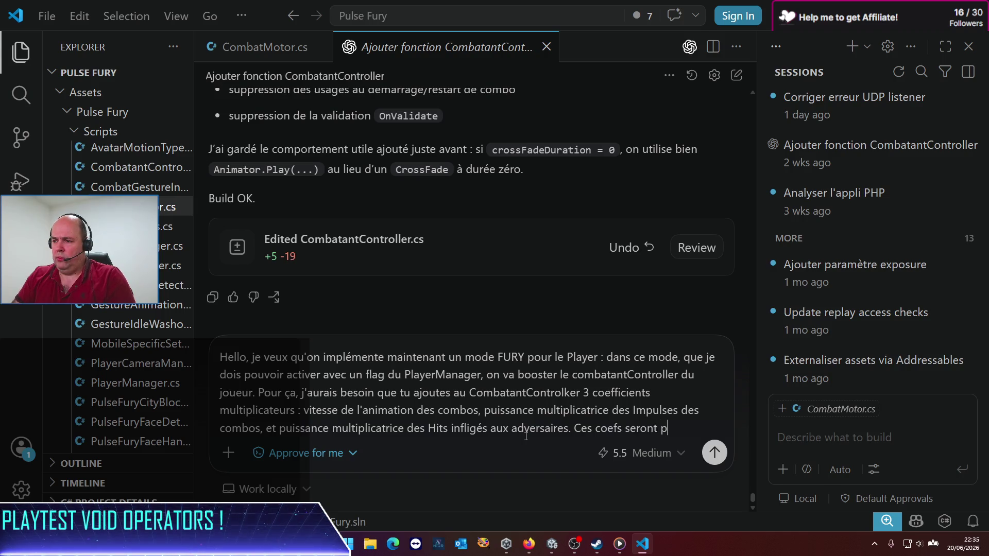
key("BackSpace")
key("BackSpace")
key("BackSpace")
type("r fa")
key("BackSpace")
key("BackSpace")
type("dafaut à")
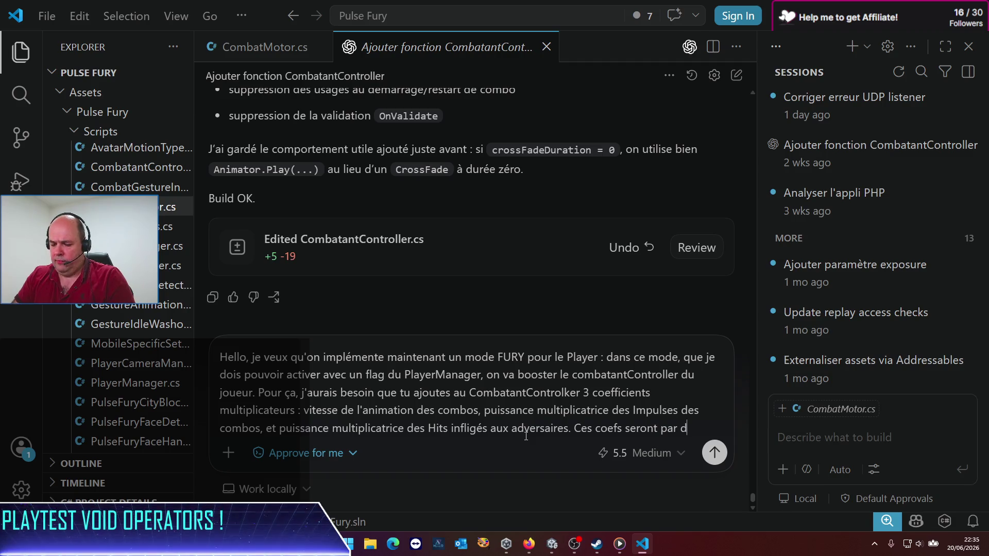
key("BackSpace")
key("BackSpace")
key("BackSpace")
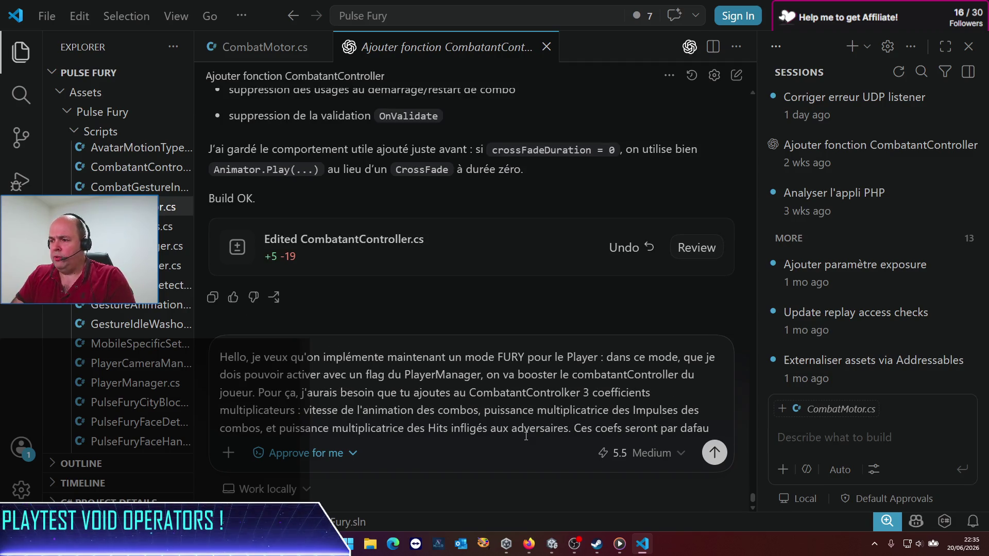
type("éfaut à 1.0")
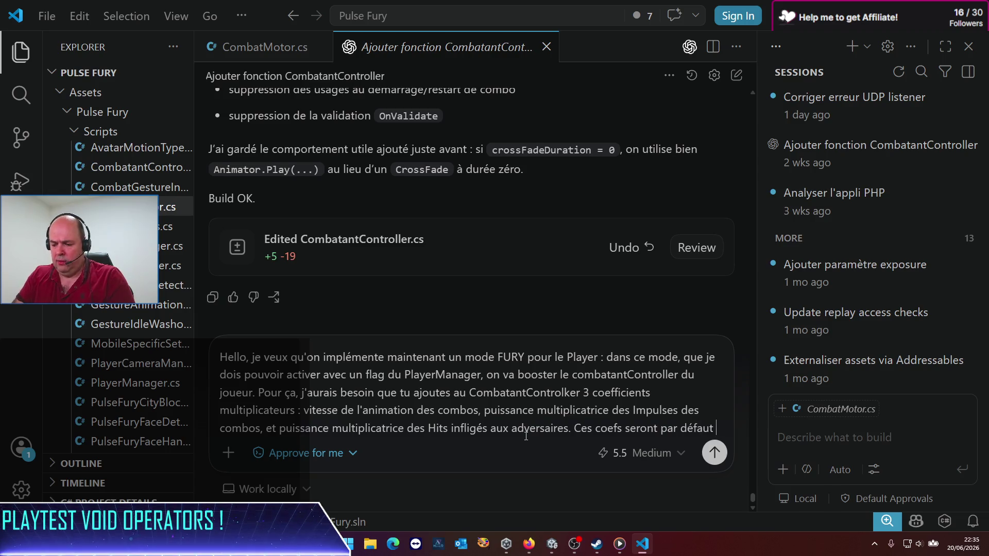
key("Return")
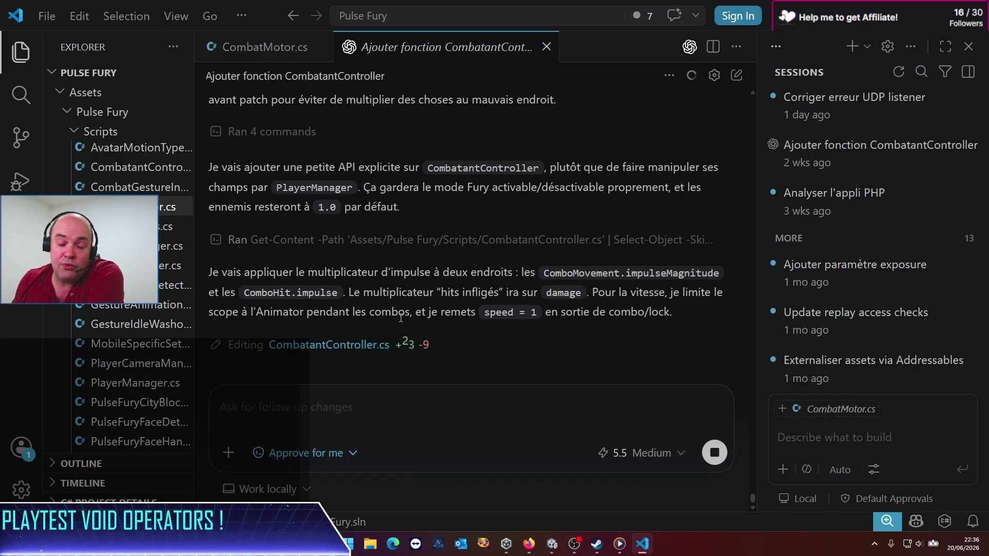
Scroll up the Codex chat to read its plan while it patches CombatantController.cs.
scroll(401, 322, "up", 2)
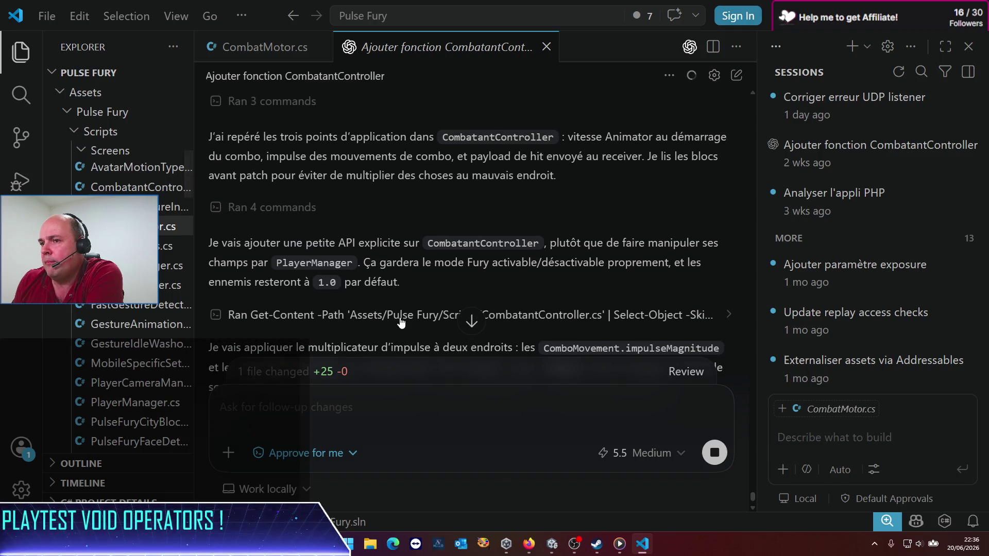
scroll(401, 320, "up", 3)
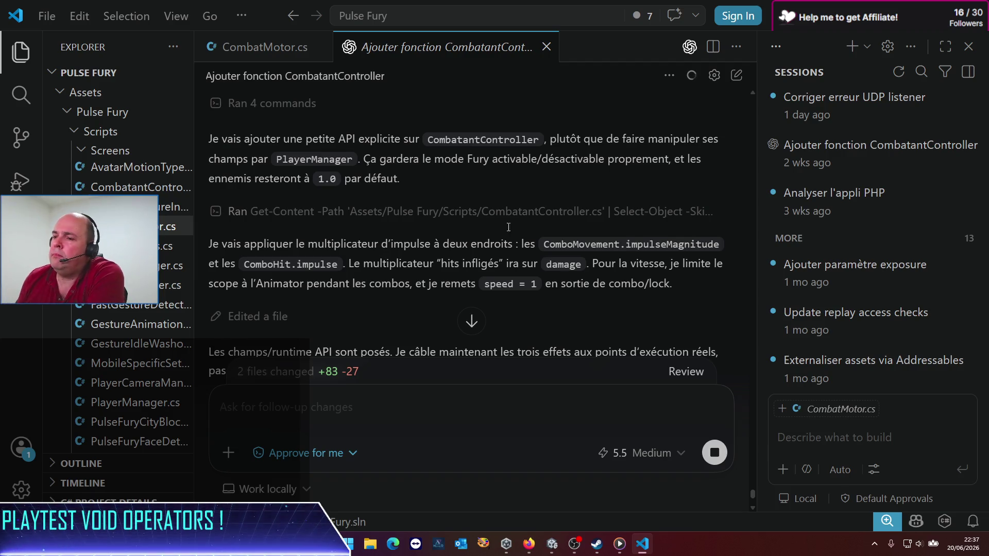
Jump to Codex's latest output and read its report of three 1.0-default combo multipliers.
scroll(432, 215, "down", 3)
scroll(433, 215, "down", 2)
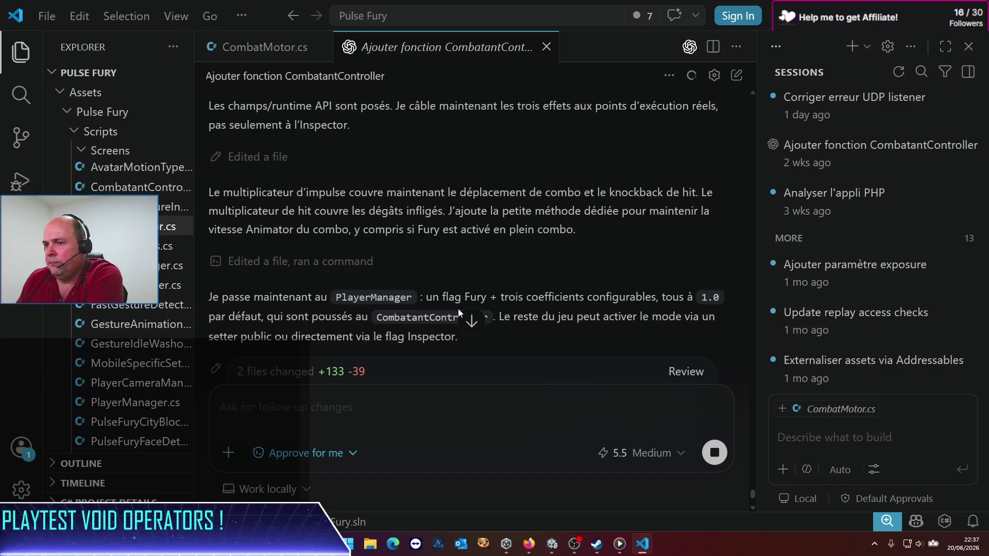
left_click(471, 320)
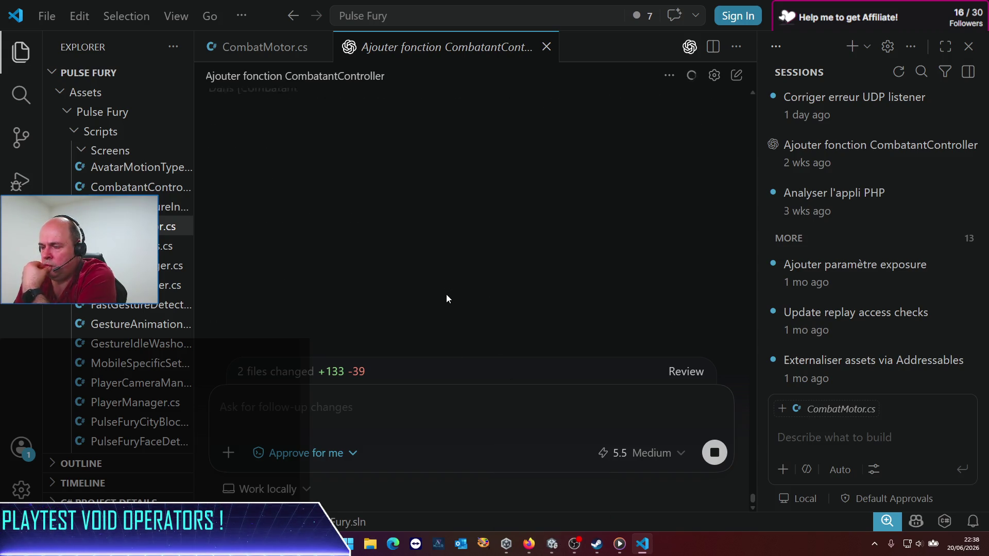
scroll(444, 302, "up", 5)
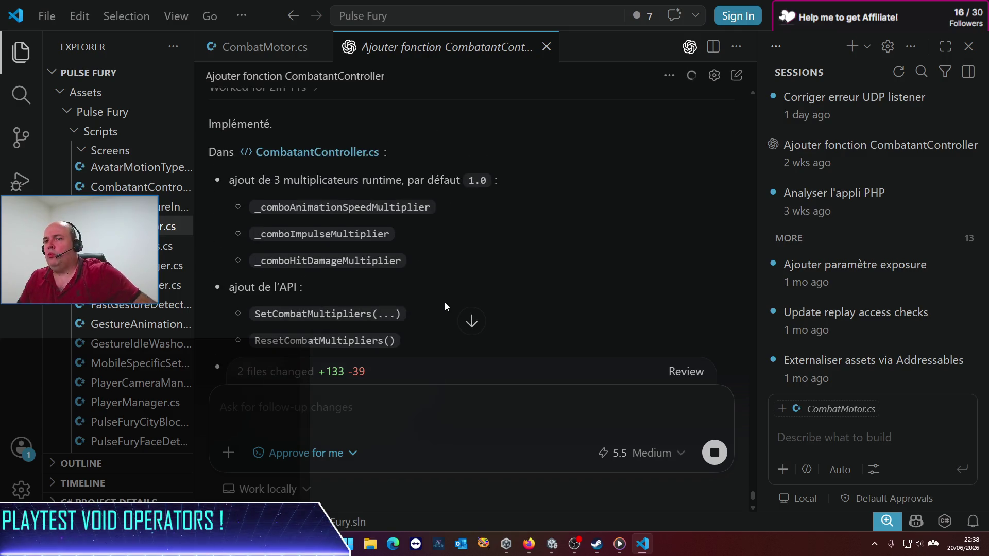
Review Codex's furyMode, fury multipliers and SetFuryMode summary, then bring Unity to the front.
scroll(434, 297, "down", 2)
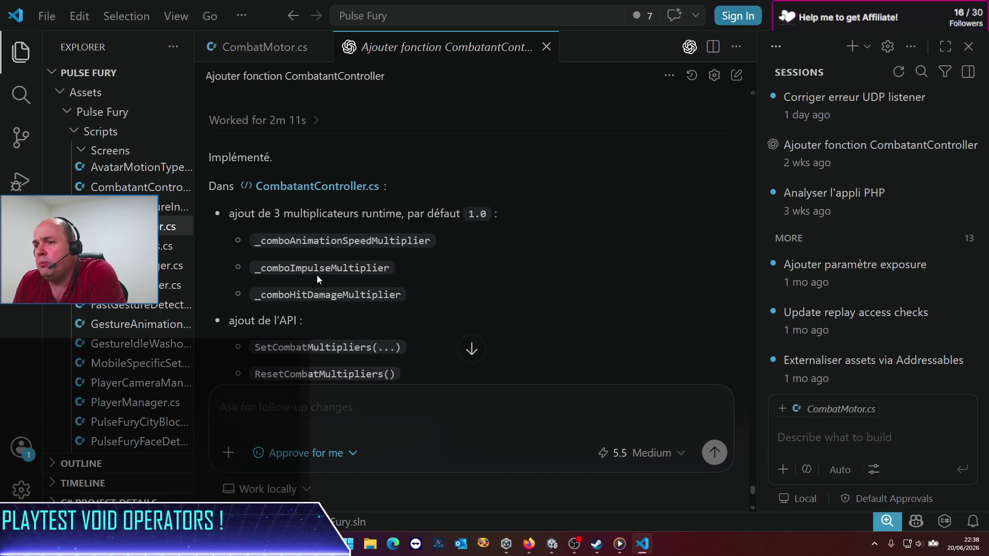
scroll(320, 302, "down", 4)
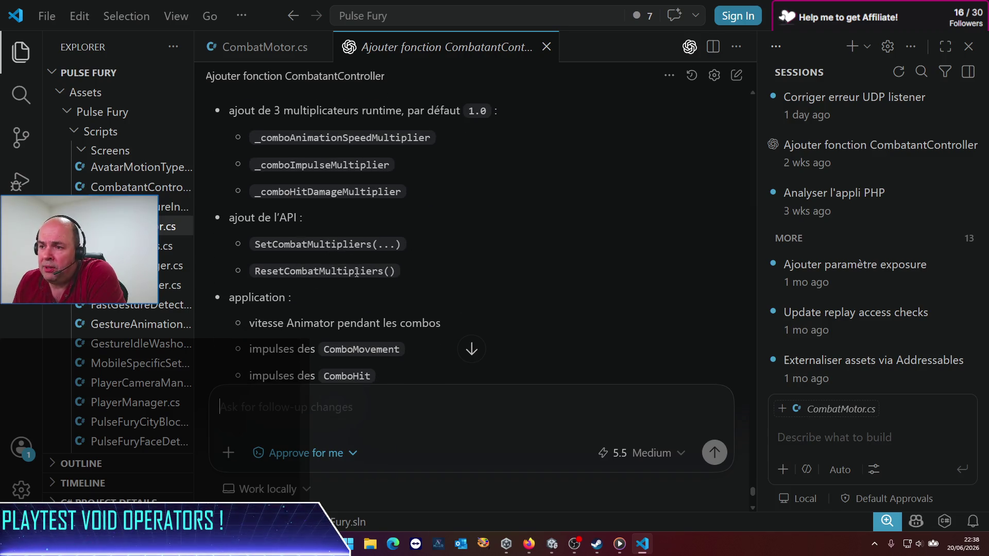
scroll(347, 300, "down", 4)
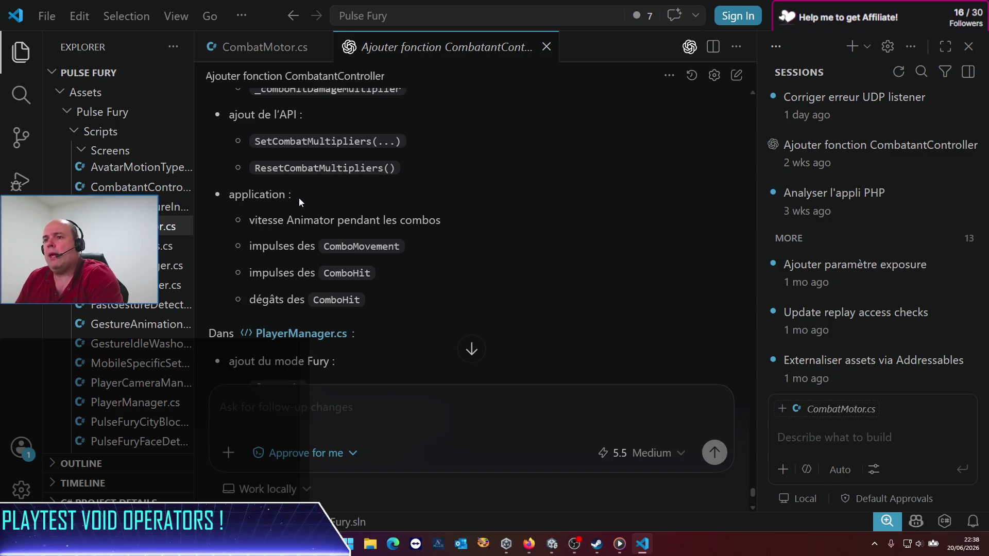
scroll(296, 211, "down", 5)
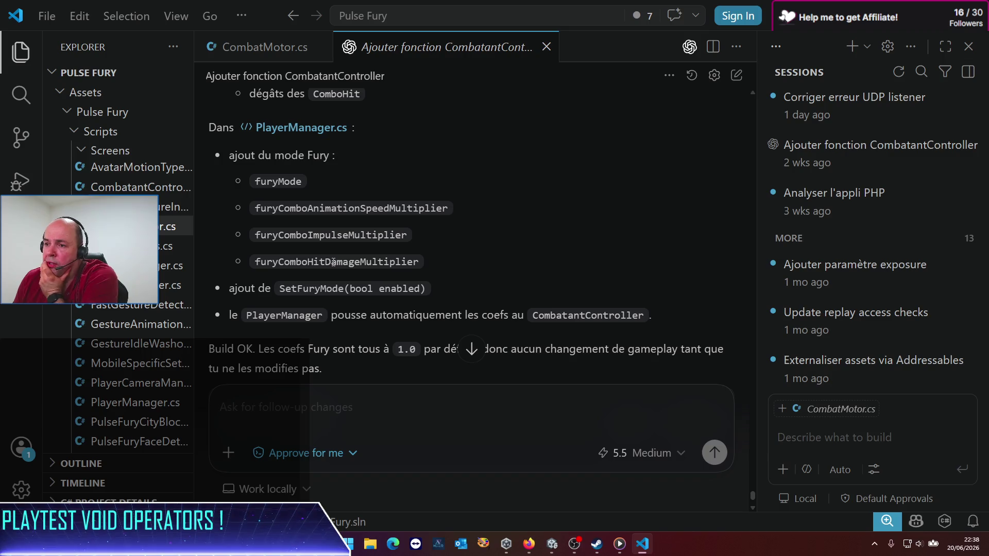
scroll(335, 282, "down", 3)
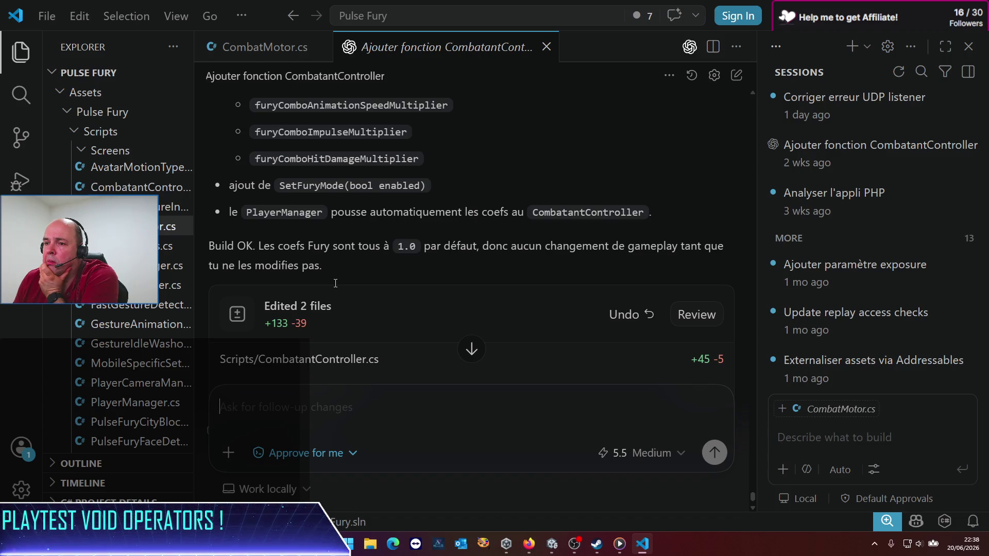
left_click(550, 544)
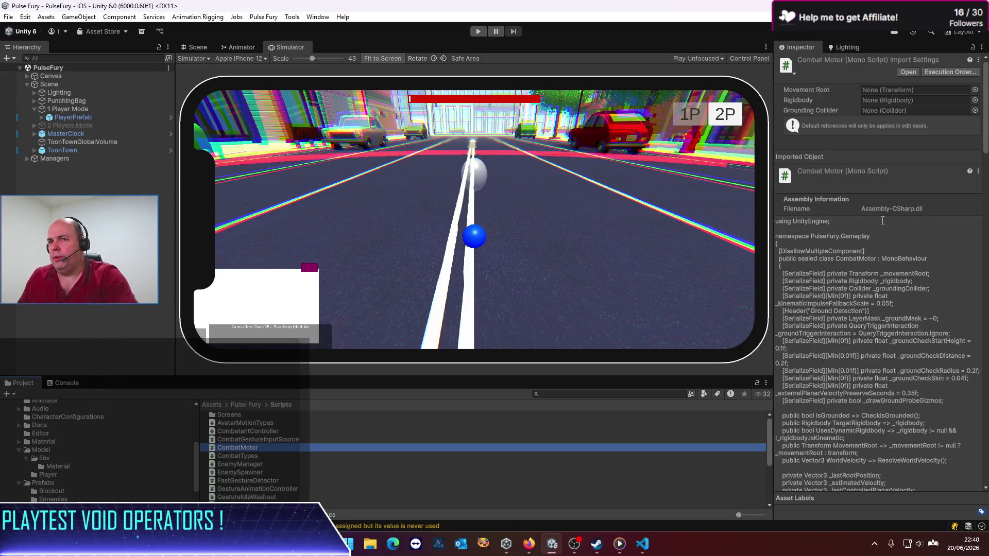
Select PlayerPrefab, widen the Inspector, and enable Fury Mode under Player Manager.
left_click(64, 118)
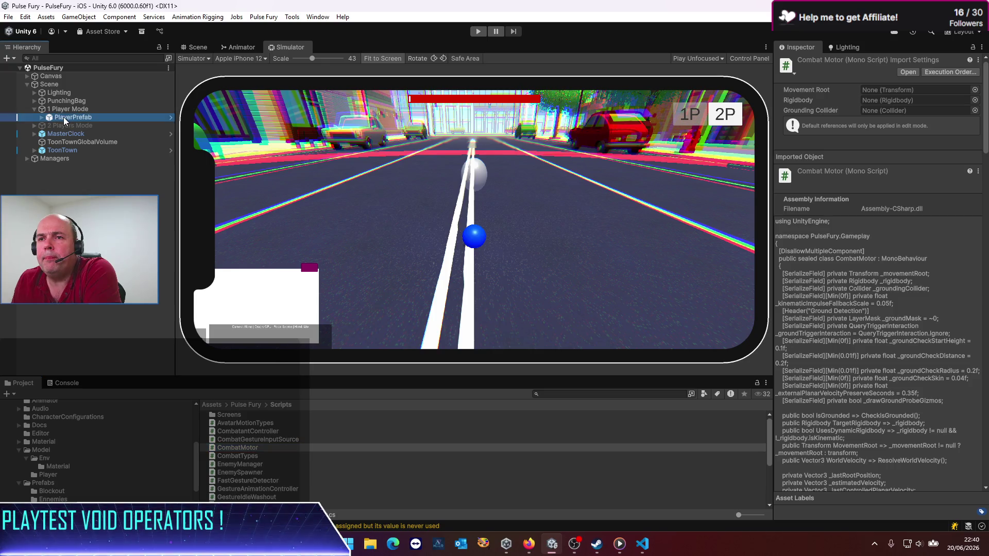
left_click_drag(770, 218, 589, 241)
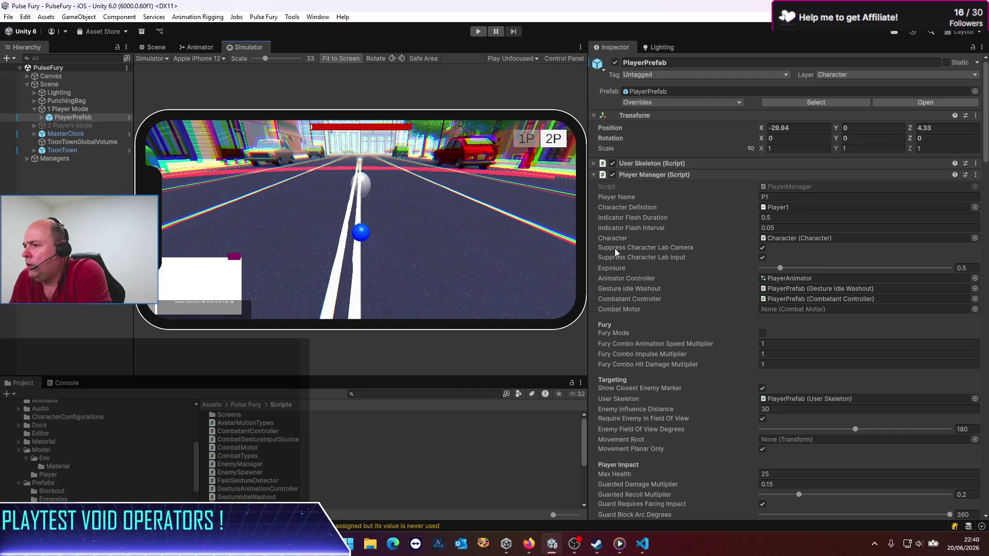
left_click(762, 334)
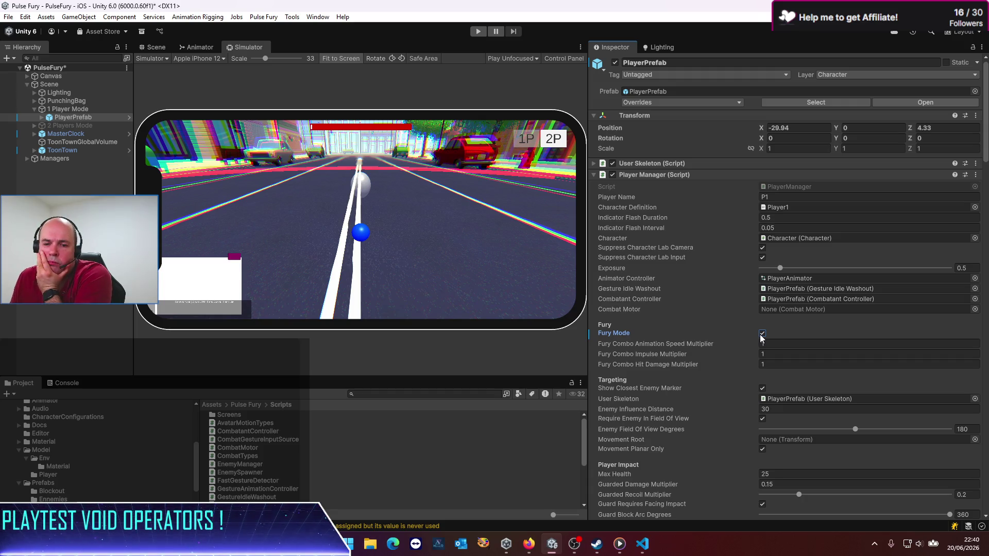
Set PlayerPrefab's Fury combo multipliers: animation speed 1.1, impulse 10, hit damage 3.
left_click(775, 344)
left_click(776, 344)
type("1.1")
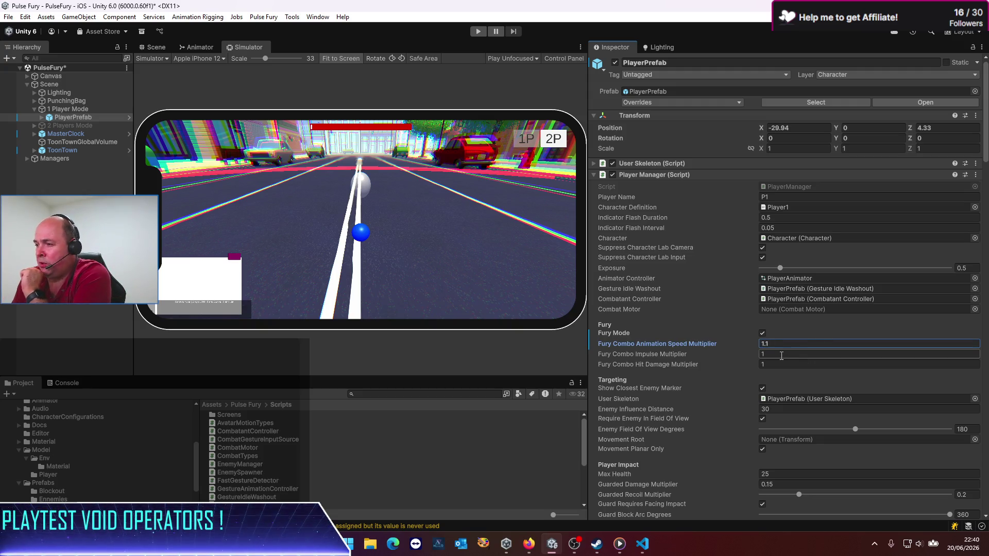
left_click(820, 354)
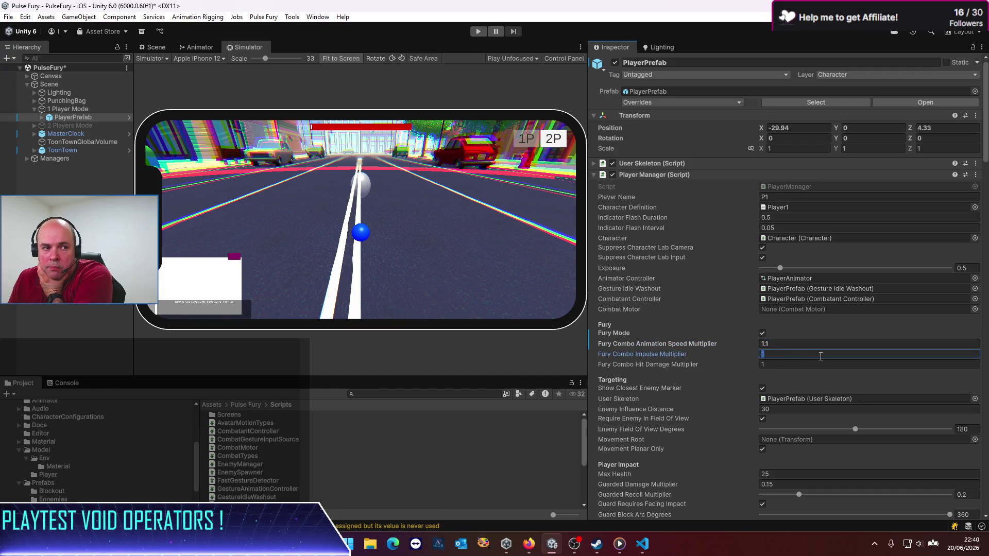
type("10")
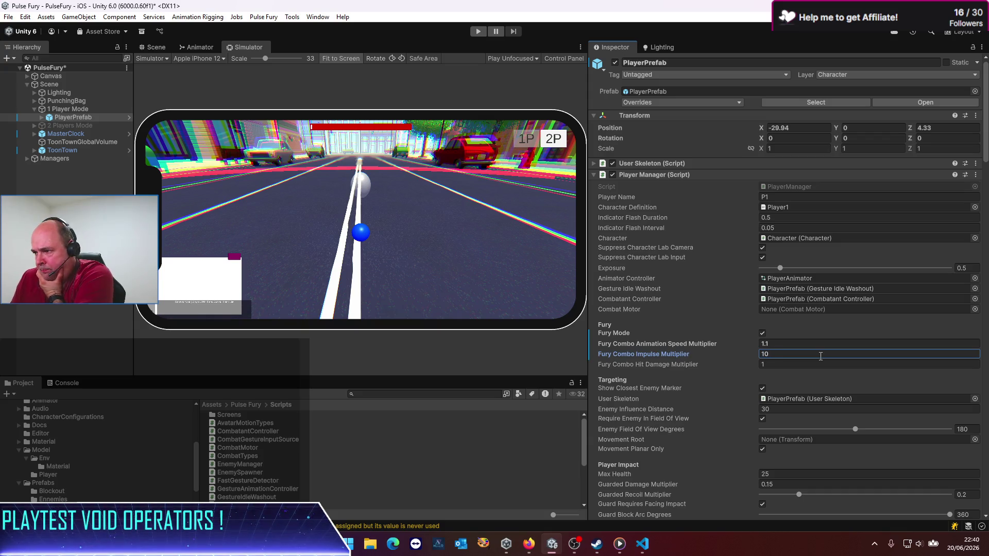
left_click(829, 365)
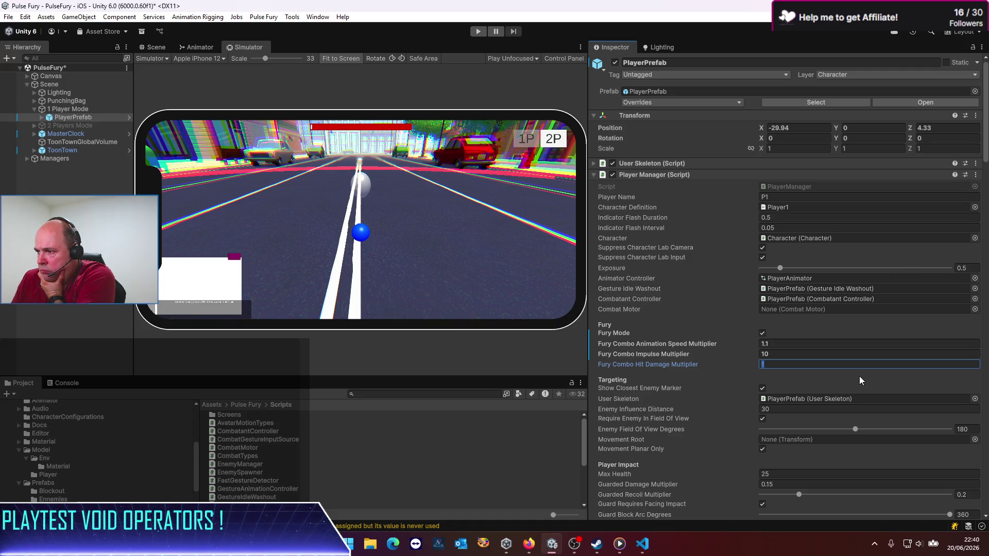
type("3")
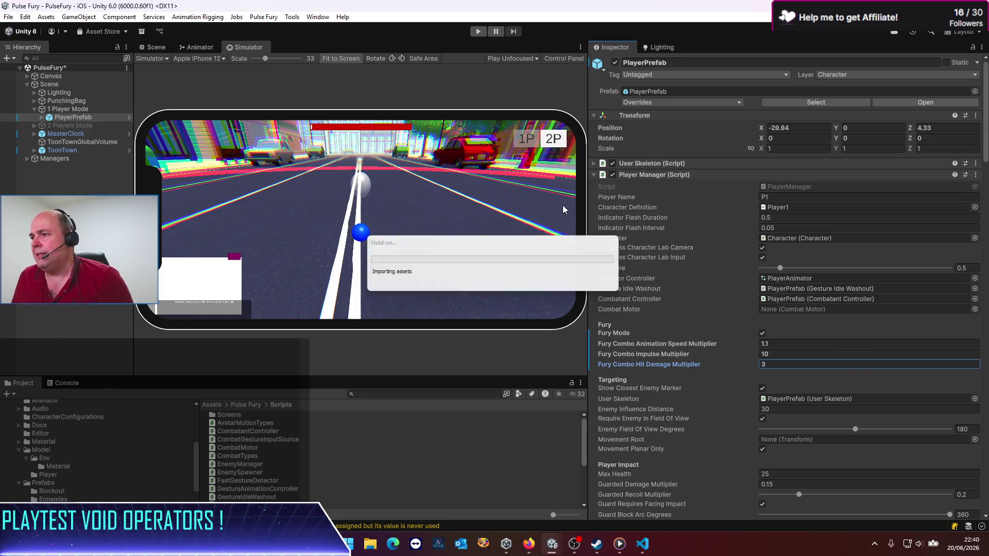
left_click_drag(587, 210, 658, 198)
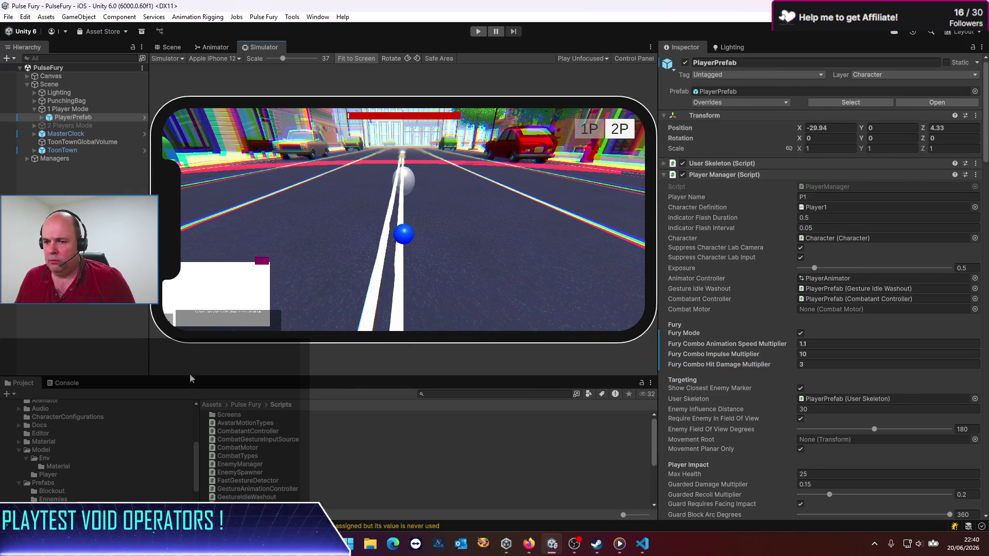
Navigate the Project window up to top-level Assets and enlarge the Simulator view to scale 43.
left_click(234, 409)
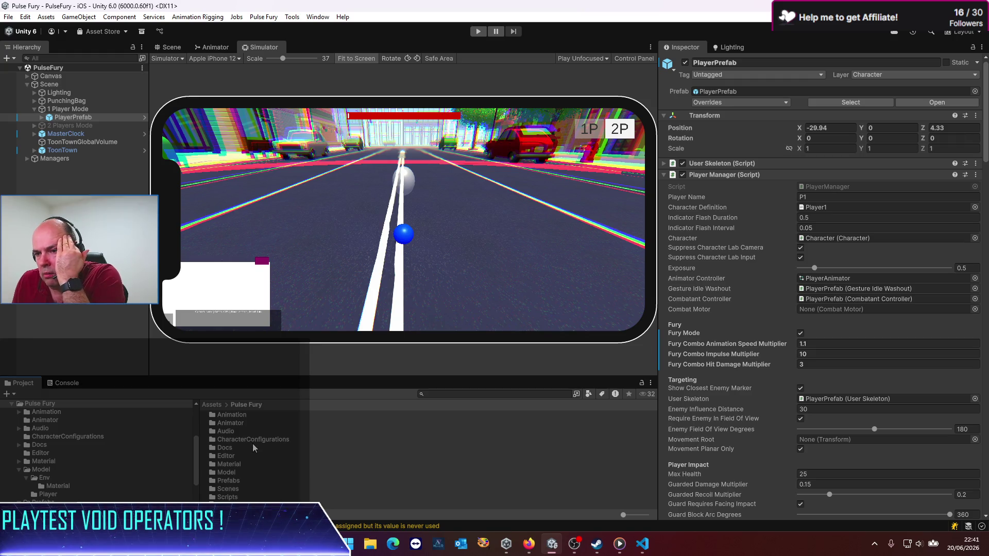
left_click(216, 405)
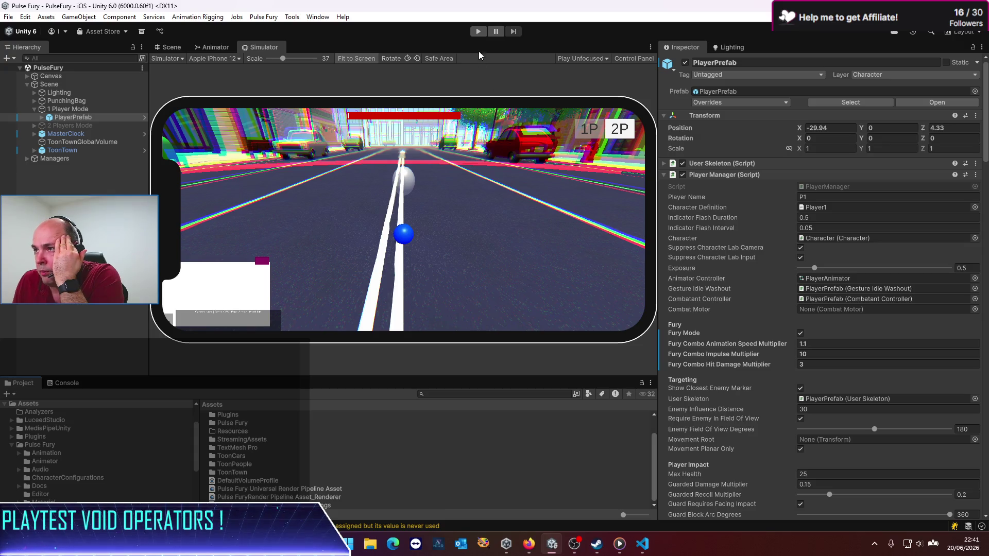
left_click_drag(659, 235, 767, 235)
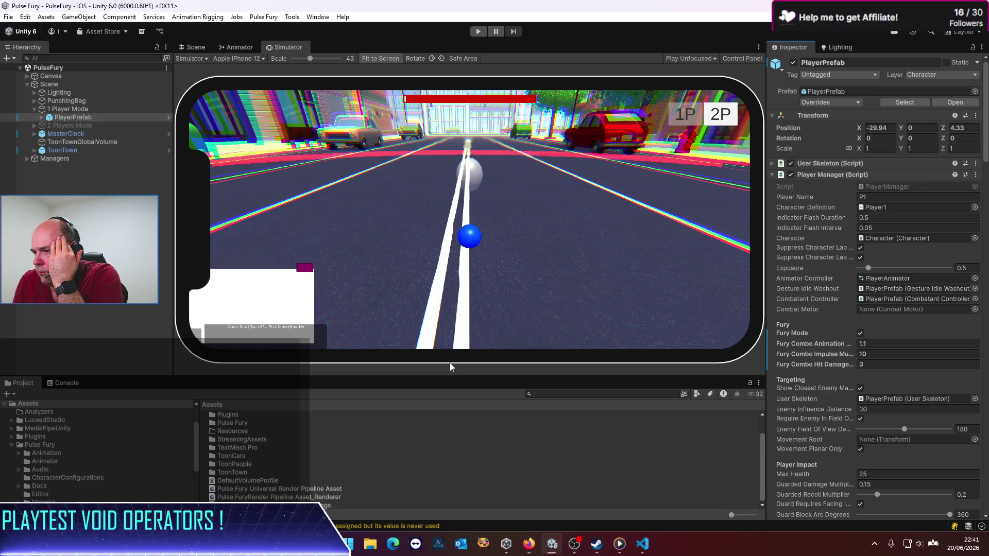
left_click_drag(428, 377, 421, 406)
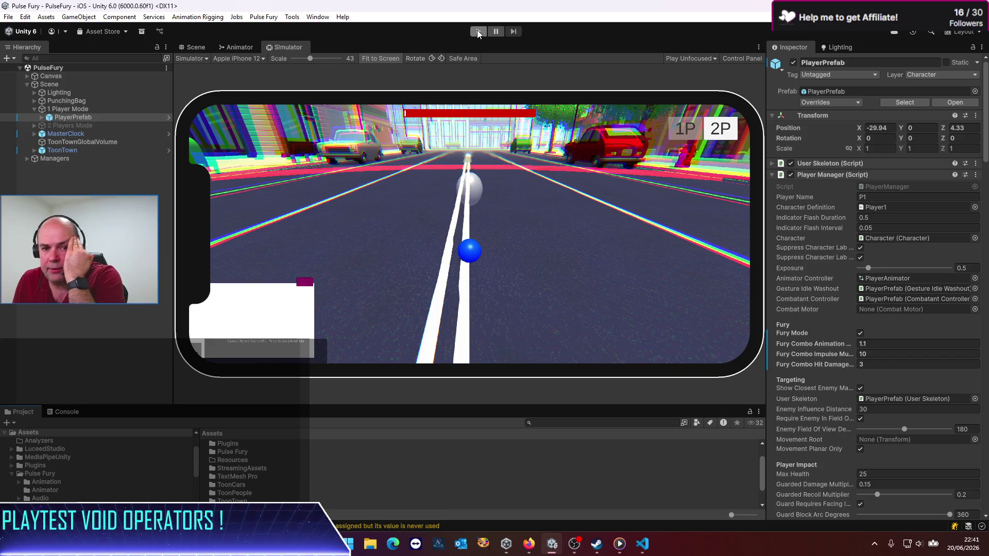
Play-test Fury mode, tweaking the impulse multiplier during play, then stop the game.
left_click(478, 30)
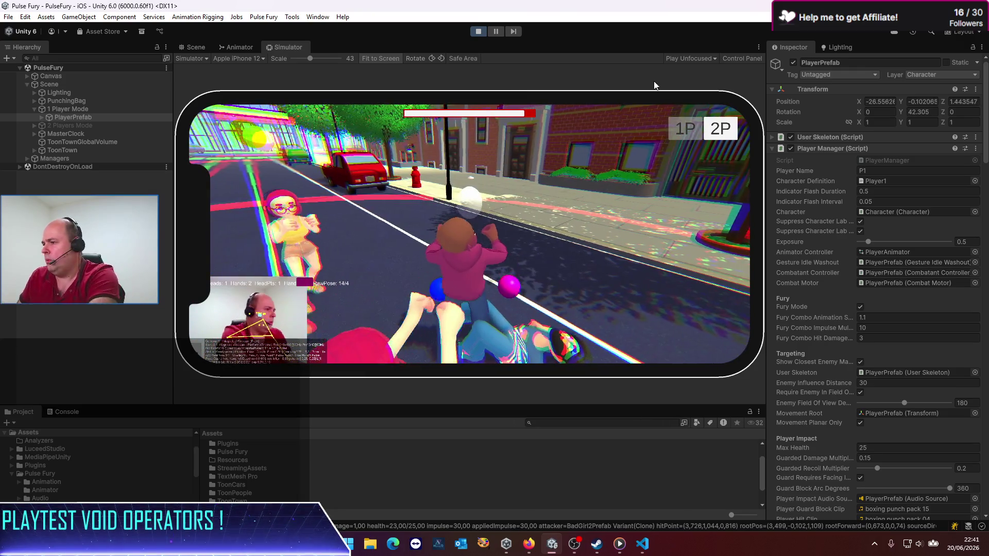
left_click(930, 328)
type("100")
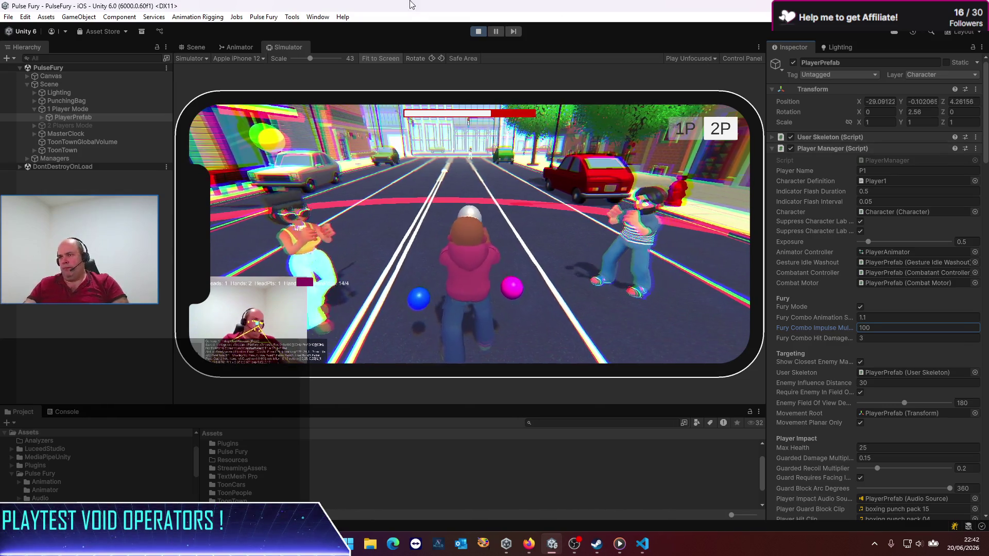
key("ctrl+p")
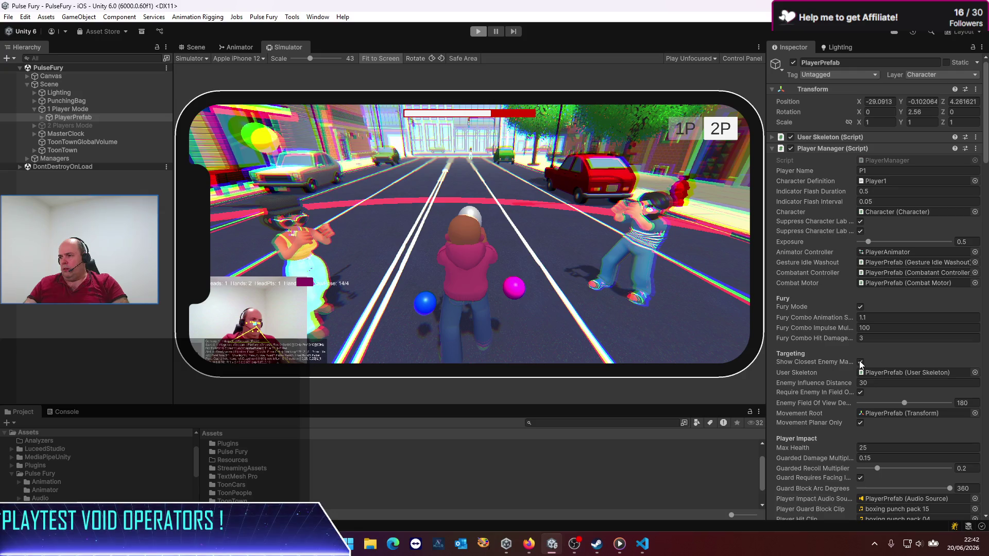
Set Fury Combo Impulse Multiplier to 2 and save the scene.
left_click(874, 355)
type("10")
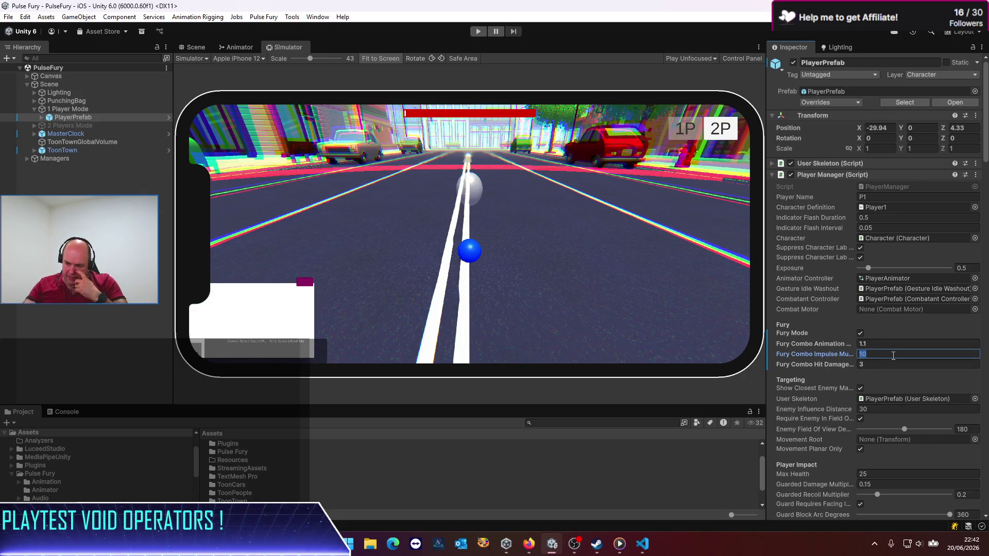
type("2")
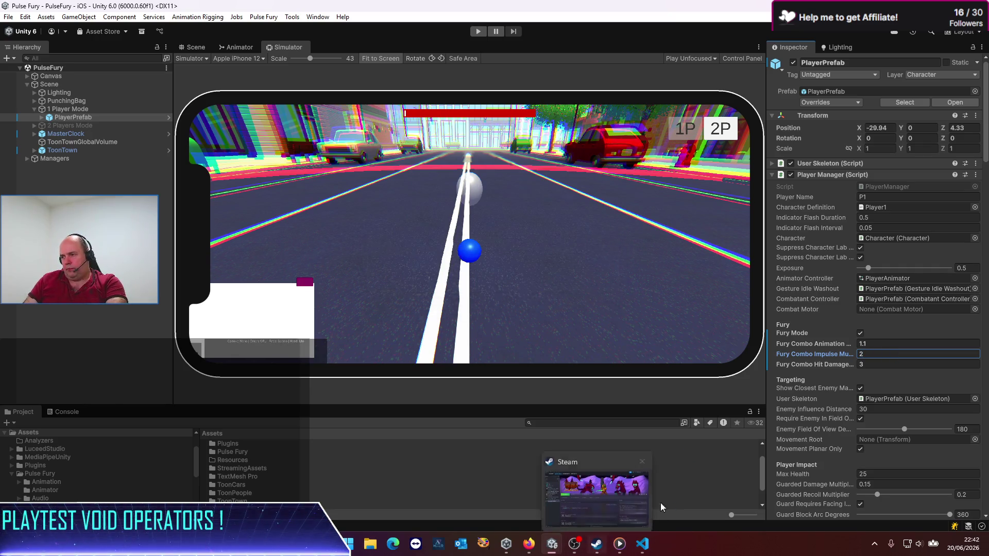
key("ctrl+s")
key("alt+Tab")
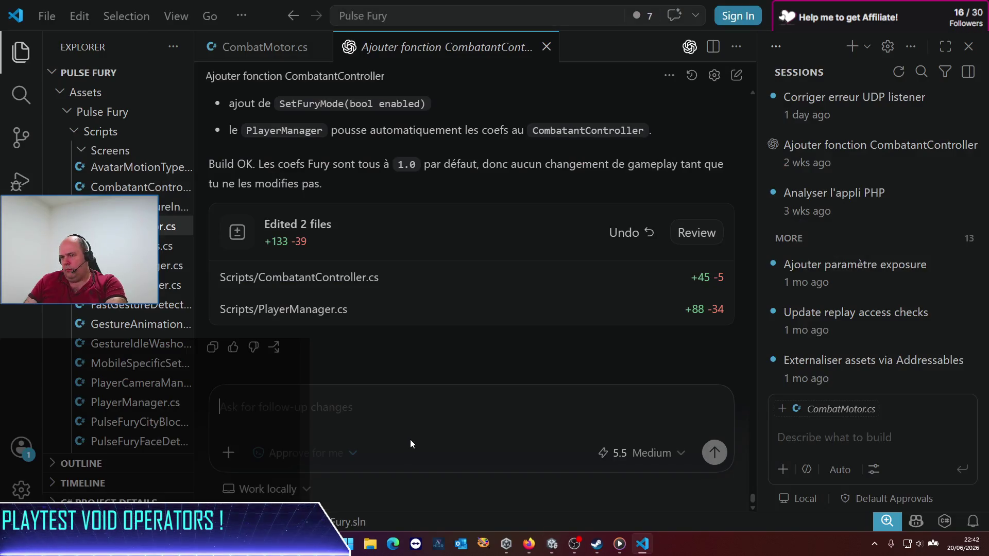
Ask Codex, in French, for Fury mode to land full-strength hits on guarding combatants.
type("ok ")
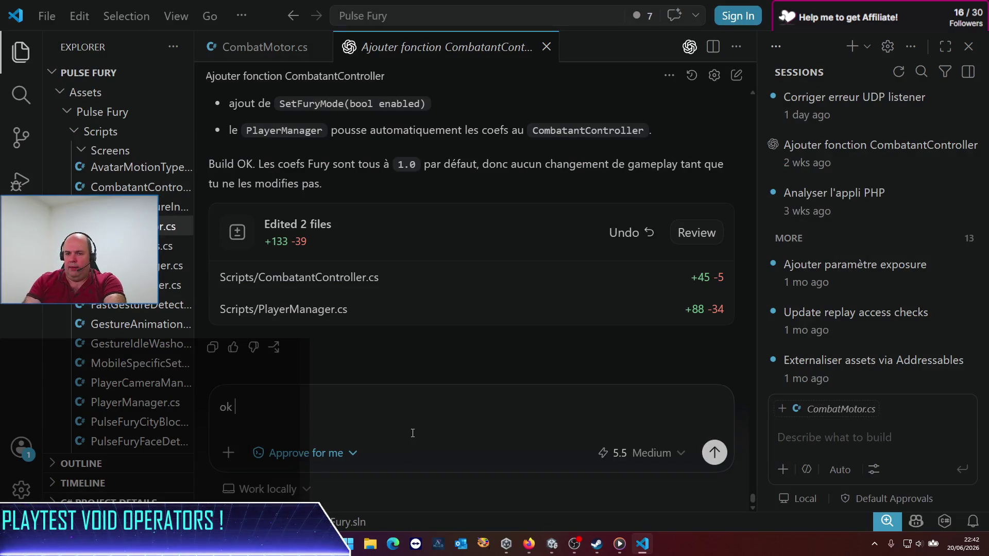
type("je pense qu'il faut également que le mode fury désa")
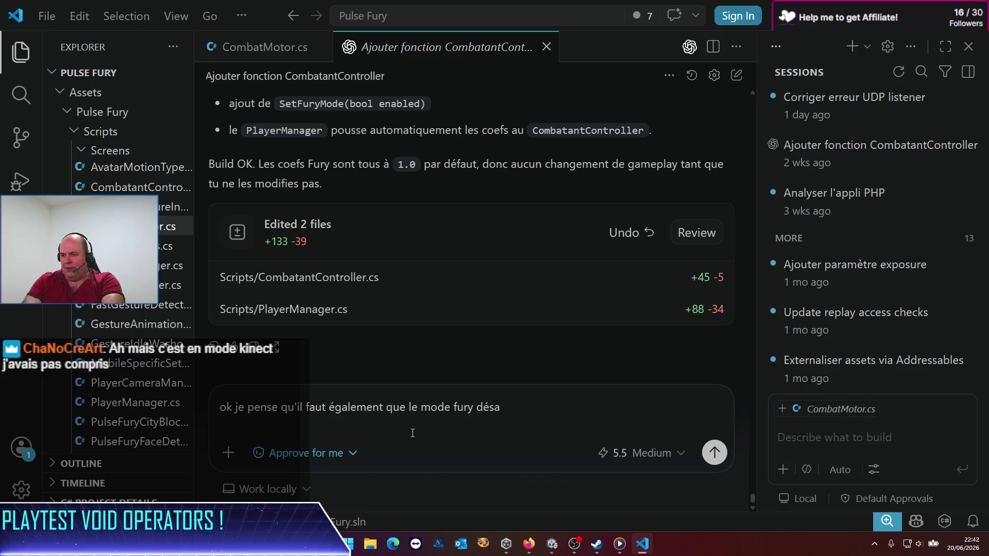
type("ctive")
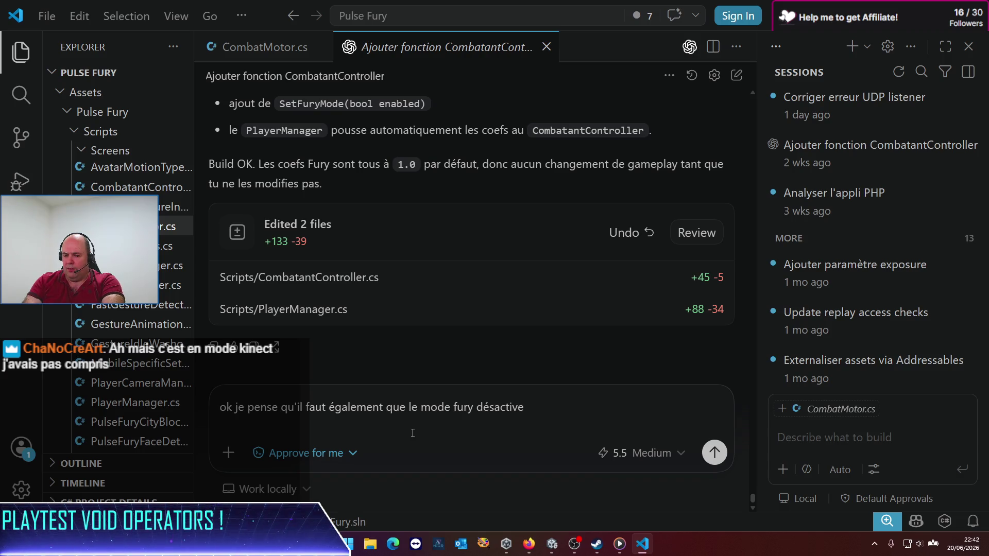
type(" le guard des")
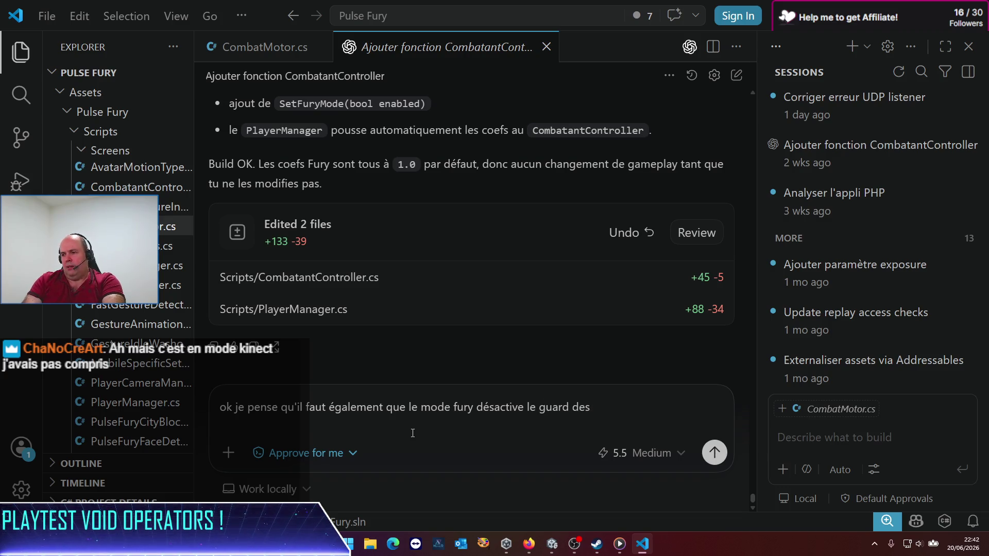
type("omn")
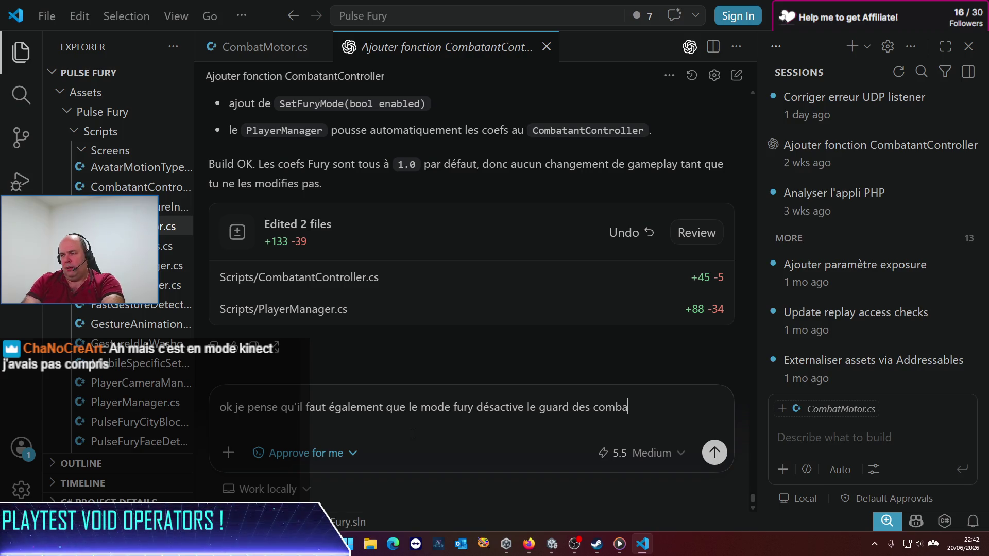
type("nts")
key("BackSpace")
key("BackSpace")
key("BackSpace")
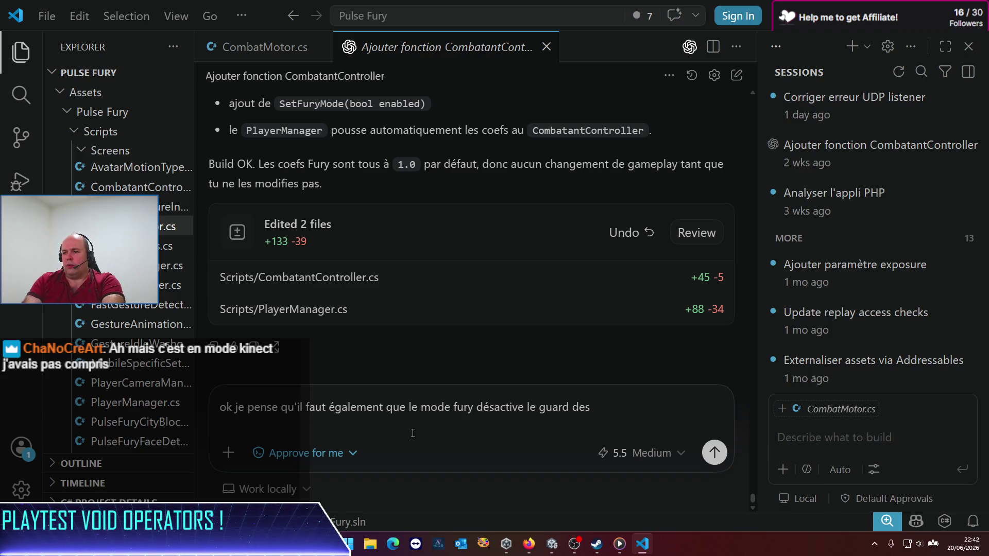
type("permette de passer des coups p")
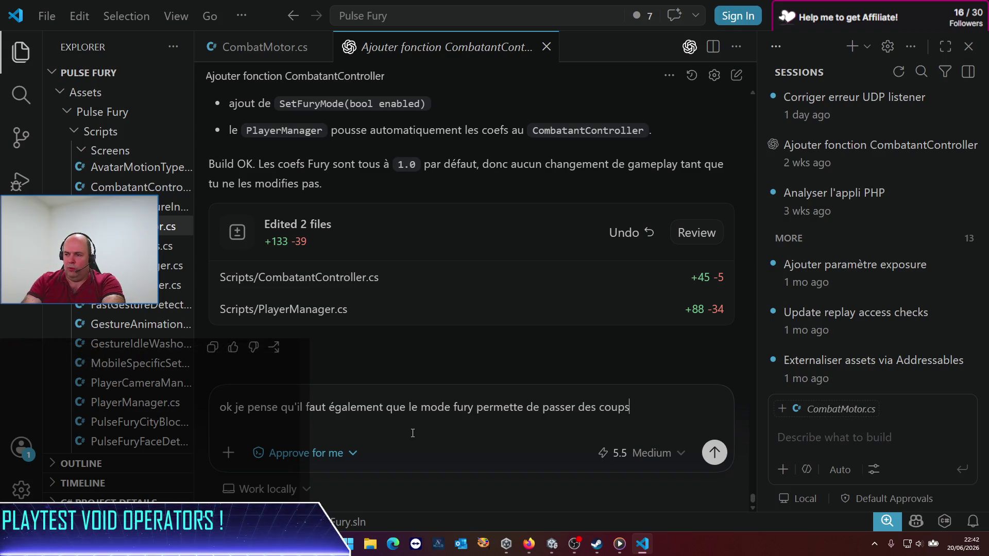
type("leine f")
type("orce aux com")
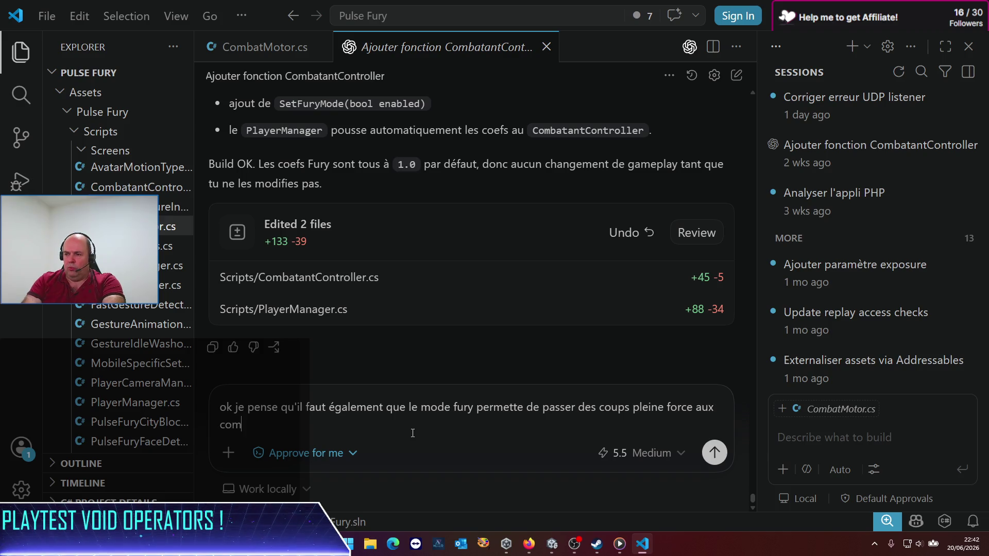
type("batants même si ils sont en ")
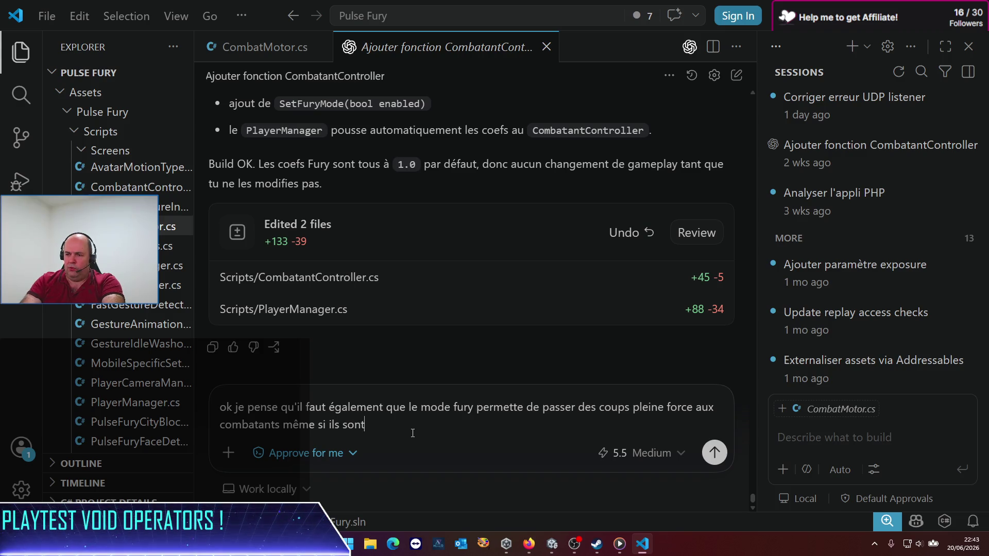
type("guard")
key("Return")
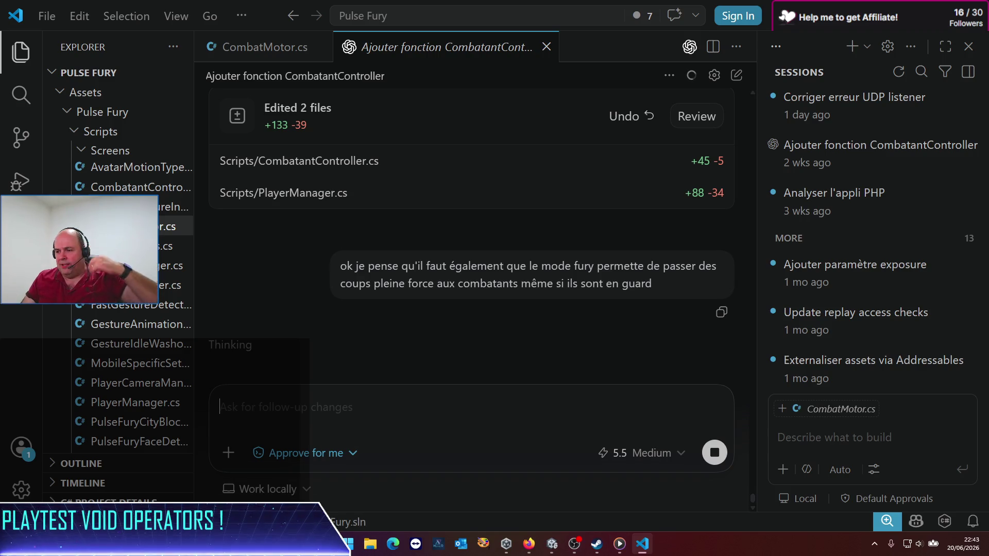
mouse_move(551, 553)
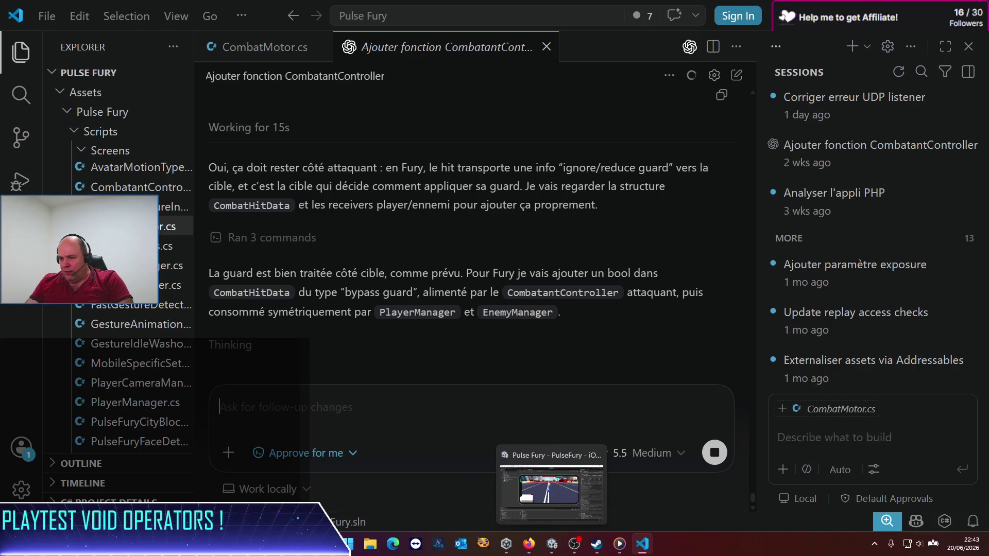
left_click(552, 543)
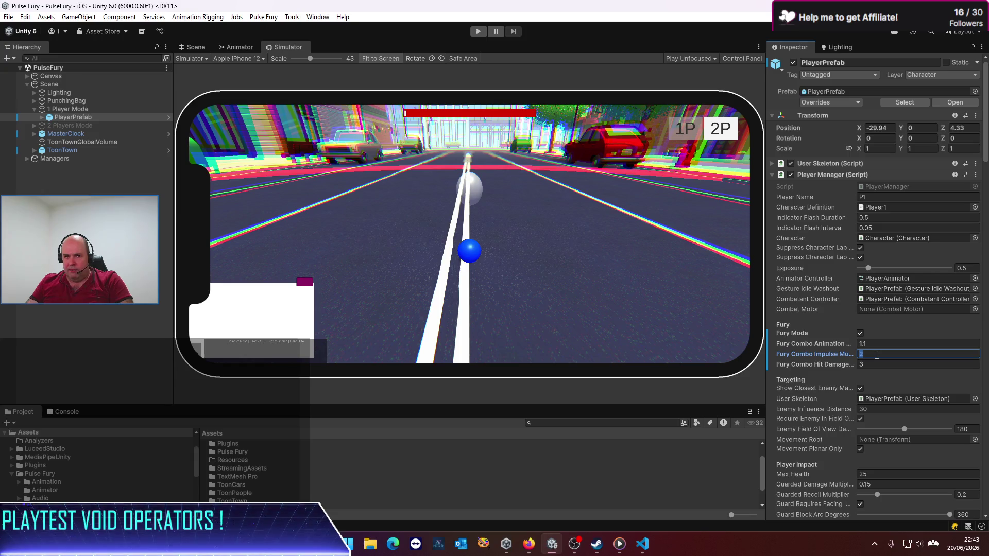
Switch from Unity back to Visual Studio Code to follow Codex's guard-bypass work.
key("alt+Tab")
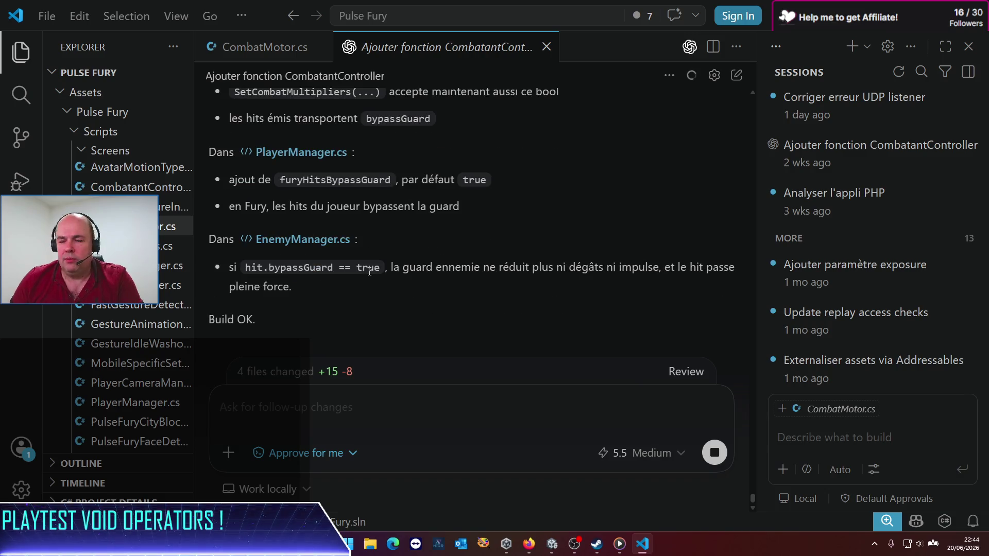
Review Codex's bypassGuard summary and Edited 4 files card, then return to Unity.
scroll(425, 220, "up", 10)
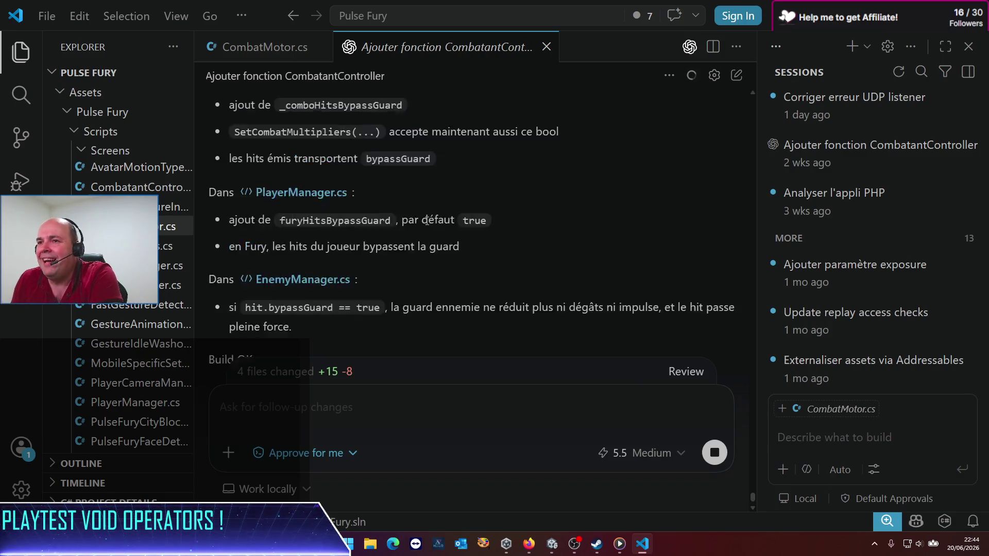
scroll(407, 252, "down", 4)
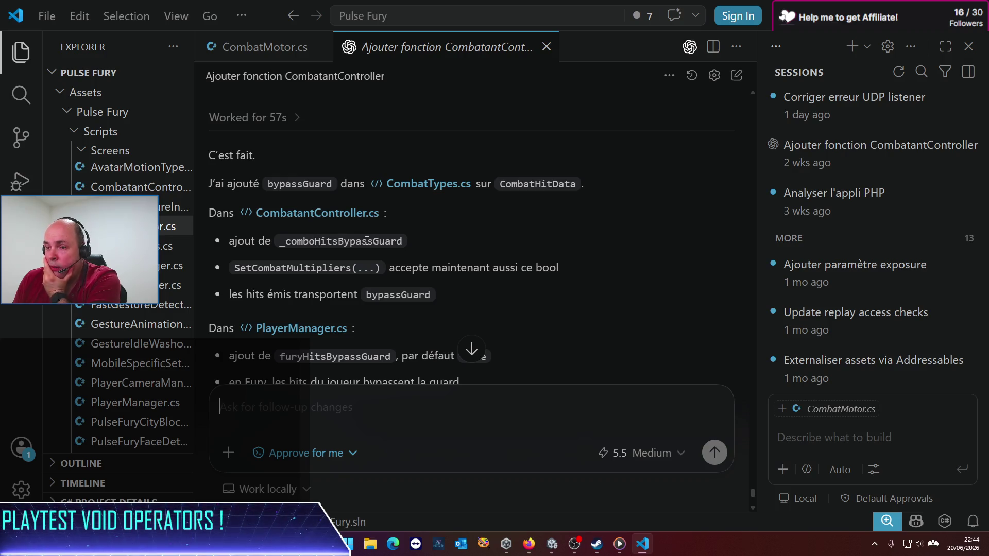
scroll(258, 262, "down", 2)
scroll(289, 249, "down", 5)
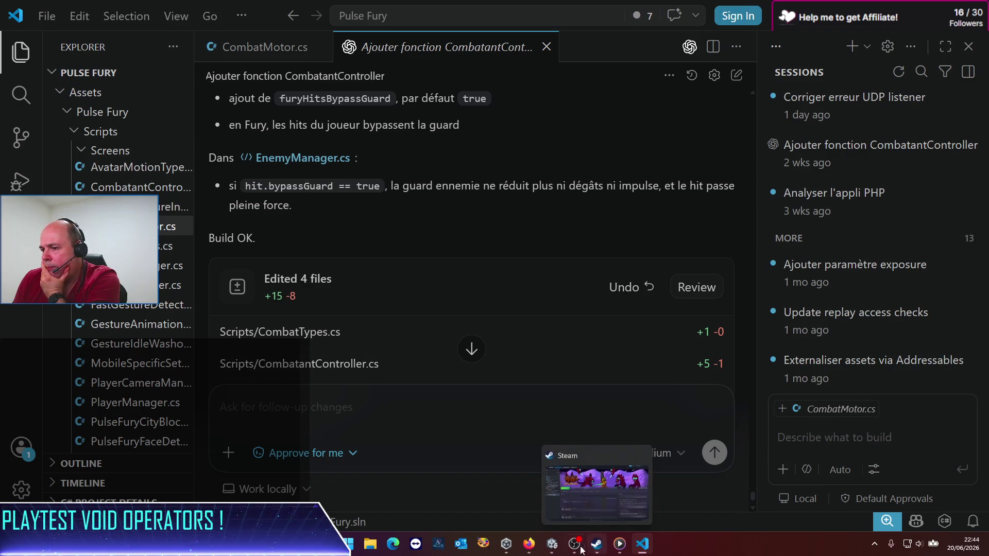
mouse_move(574, 543)
left_click(583, 523)
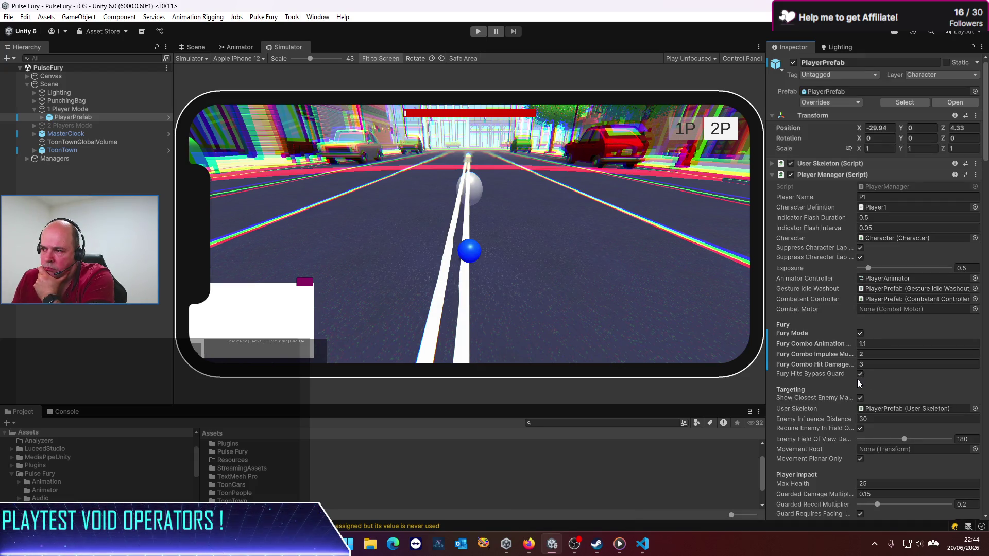
Enter play mode to test Fury hits bypassing guard against the street enemies.
left_click(484, 37)
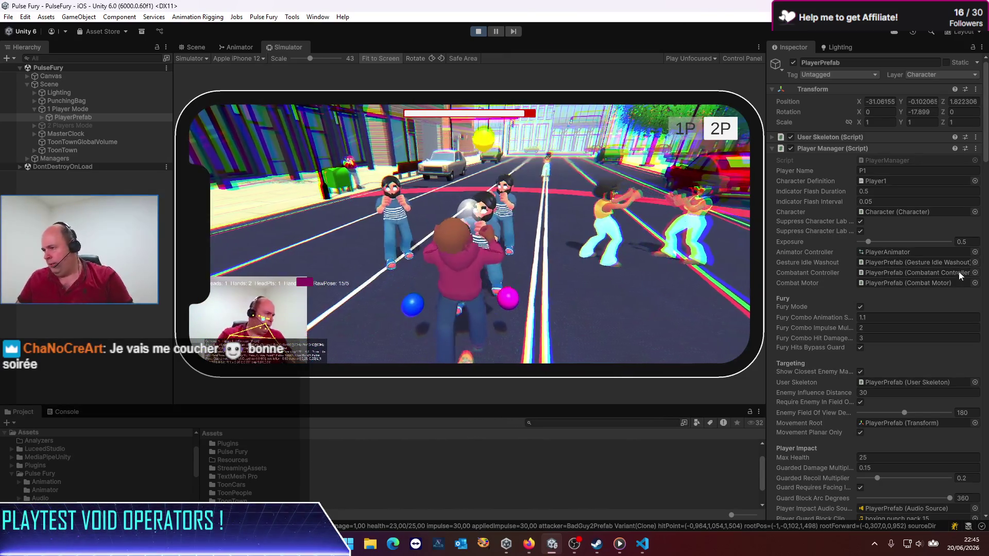
Lower Fury Combo Hit Damage from 3 to 1.5 during the test, then stop play mode.
left_click(884, 327)
left_click(905, 339)
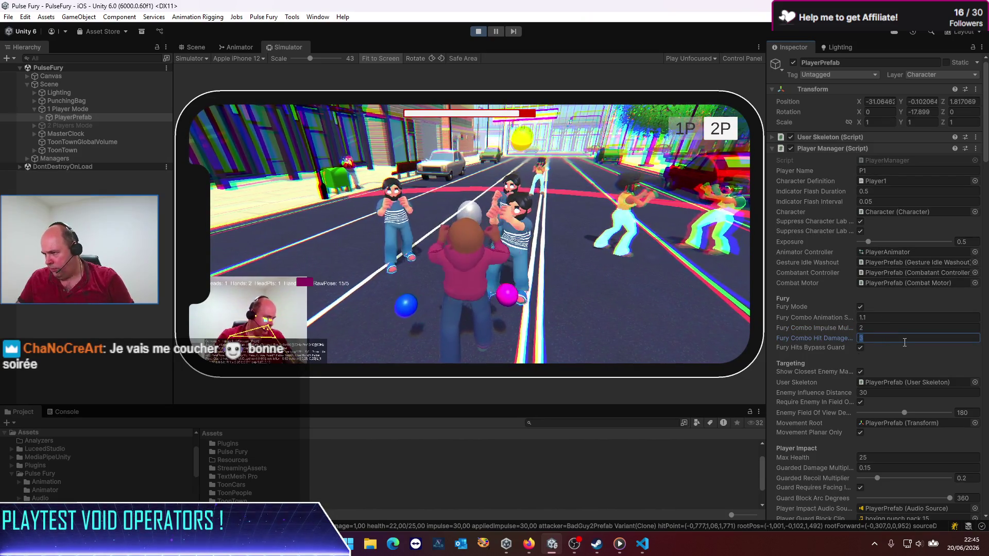
type("1.5")
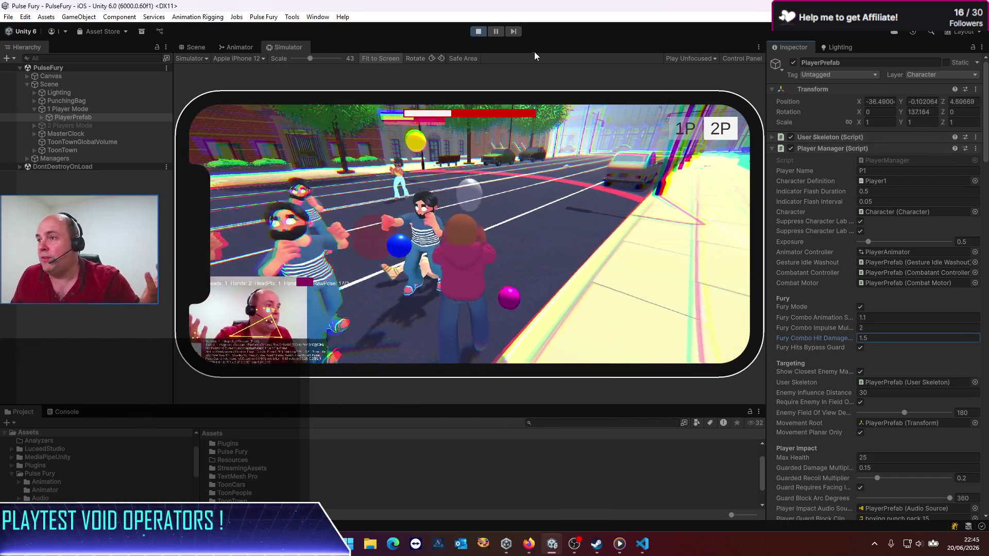
left_click(480, 31)
Draft a French Codex follow-up saying the player cannot be hit by enemies during Fury mode.
key("alt+Tab")
type("ah")
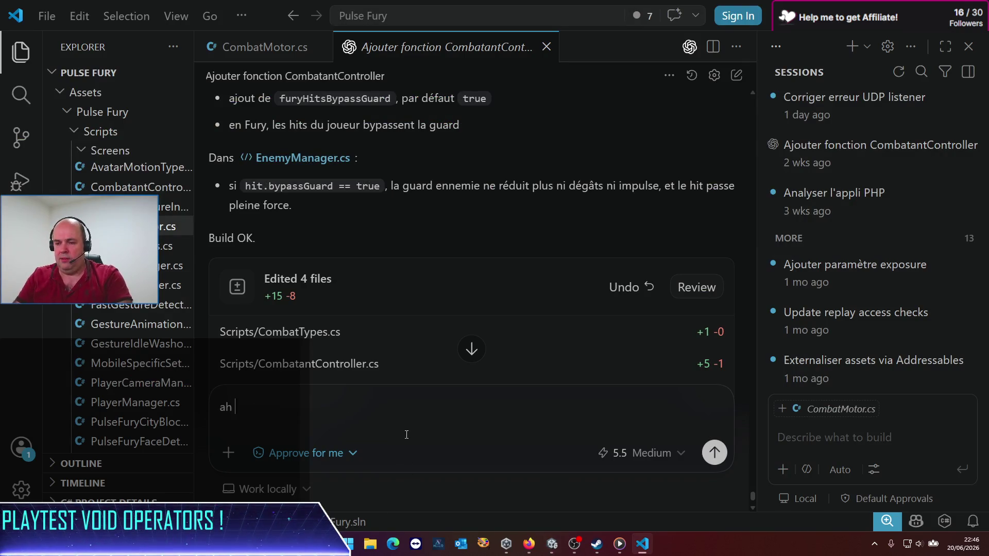
type(" et surtout : ")
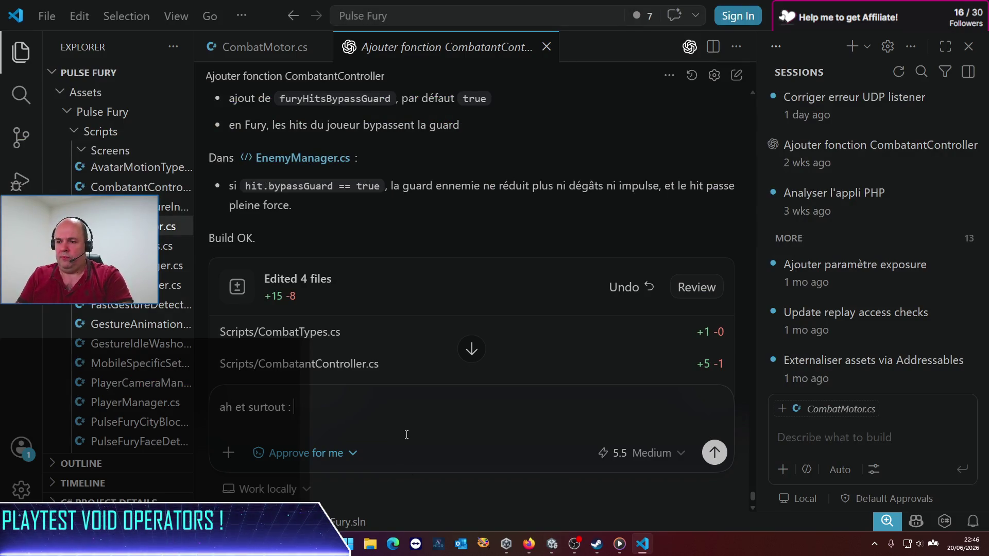
type("le player n")
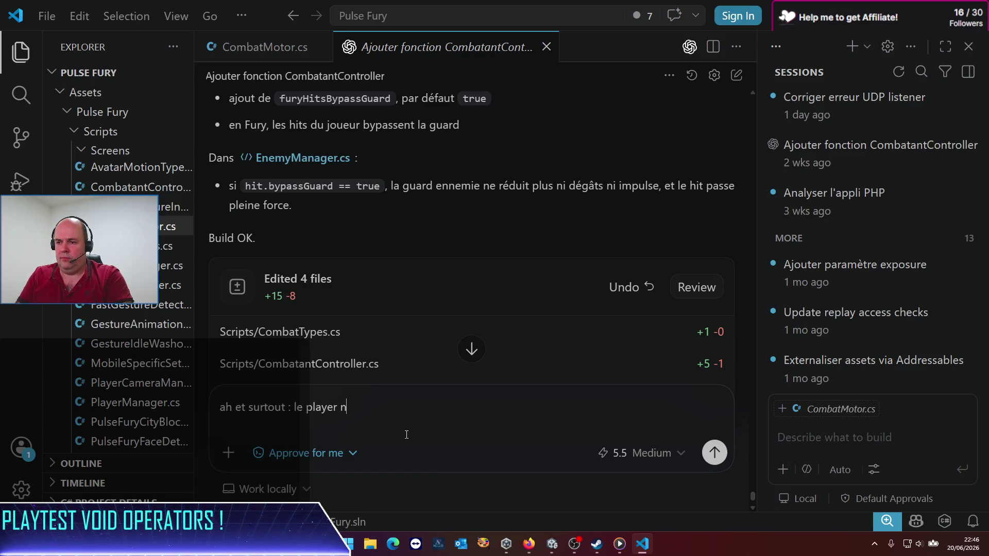
type("e peut plus ")
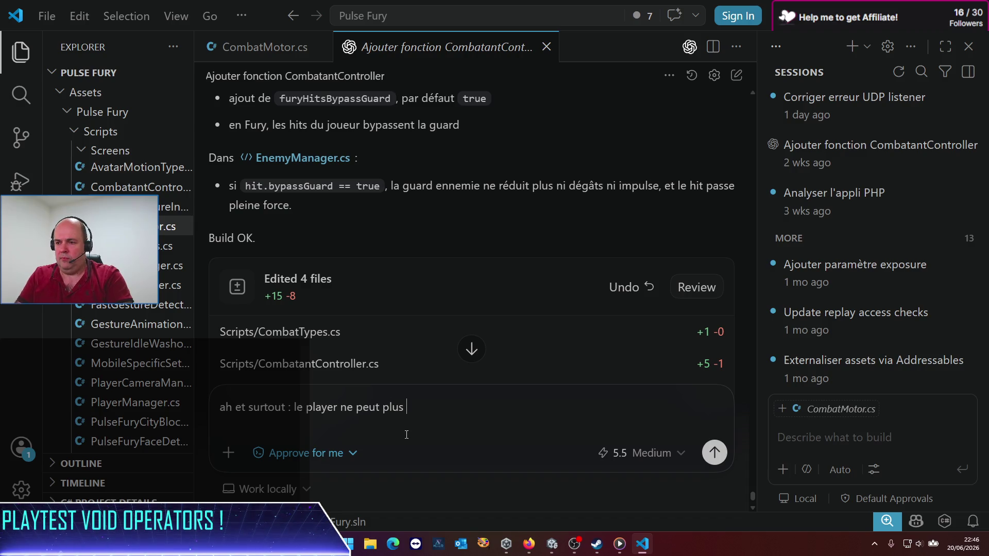
type("se faire")
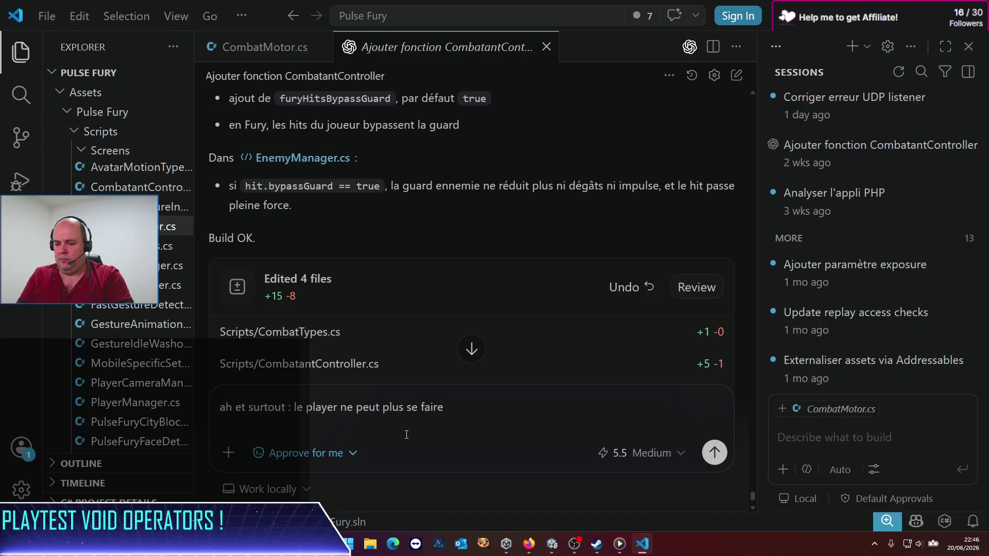
type(" frapper pendan")
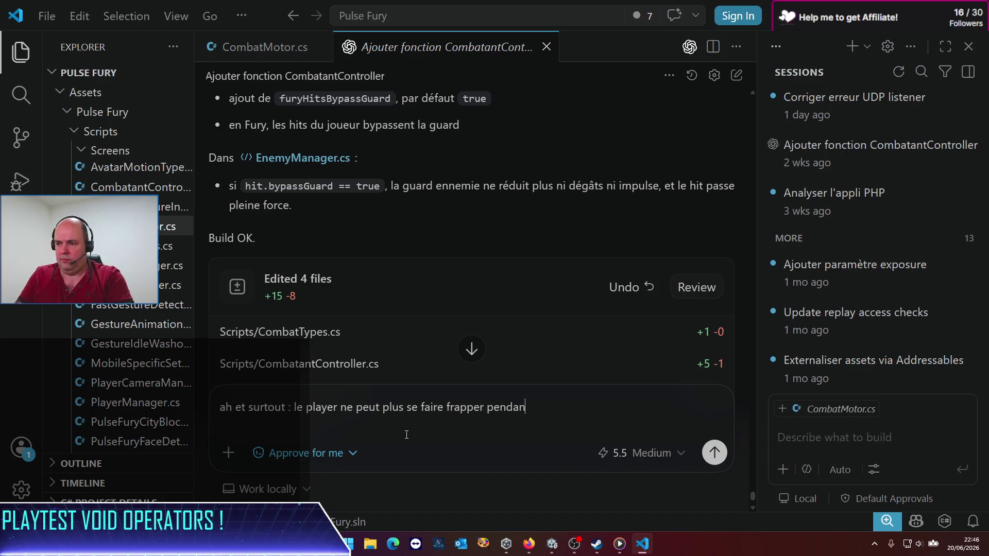
type("t le mode ")
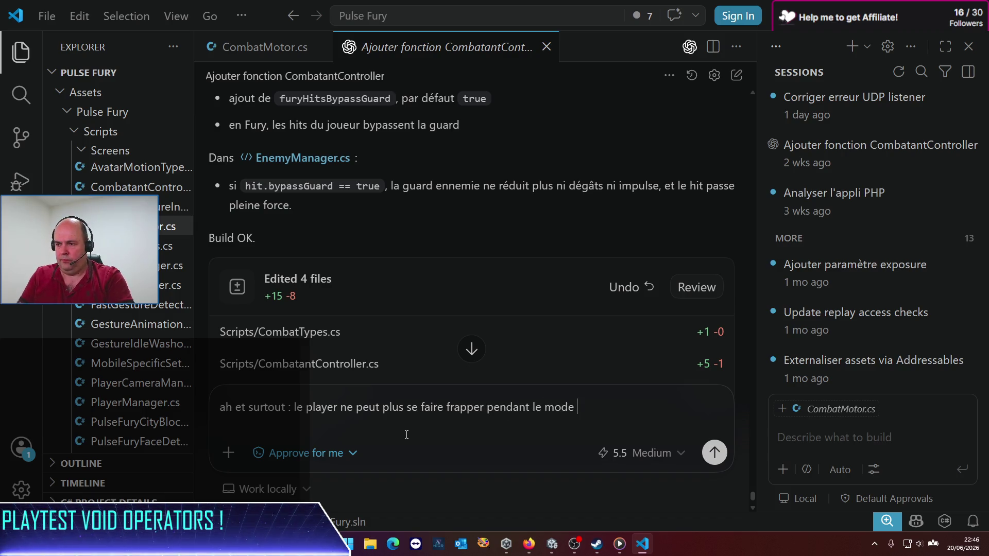
type("Fury !")
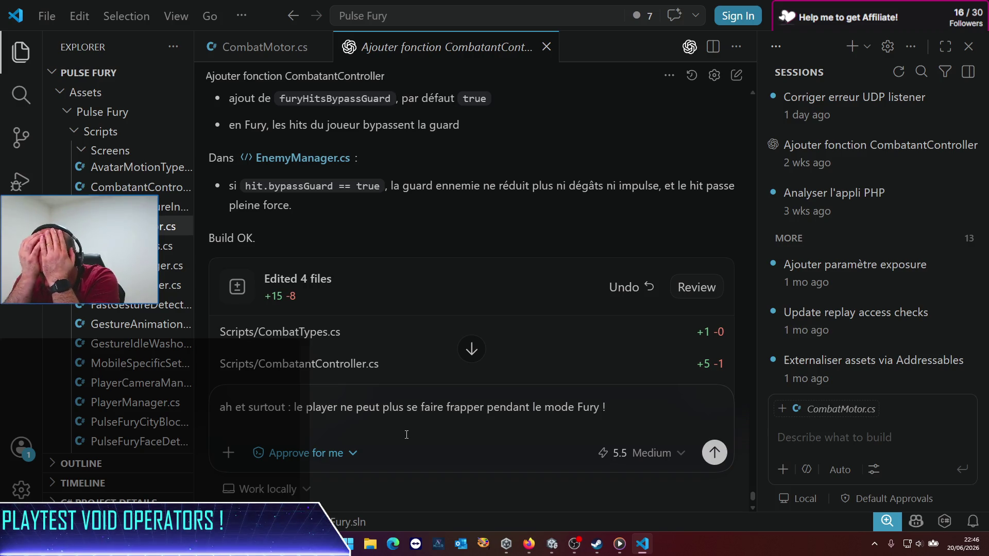
type(" plus pr")
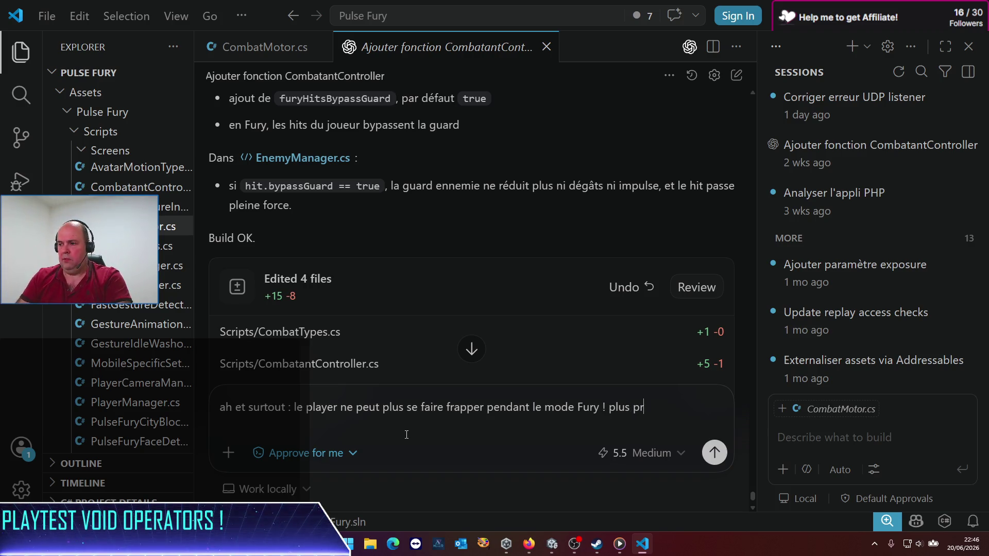
type("écisémeuand ")
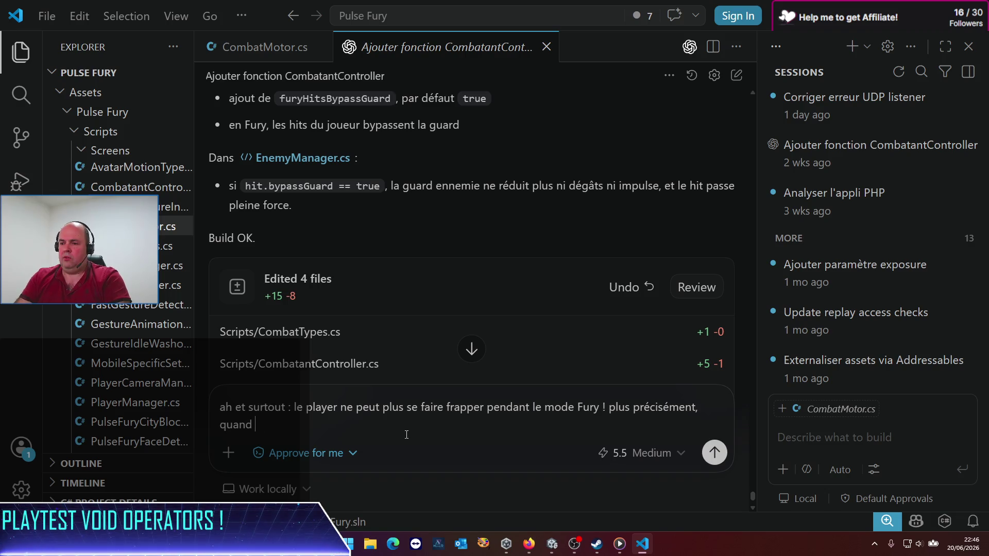
type("un combatant ")
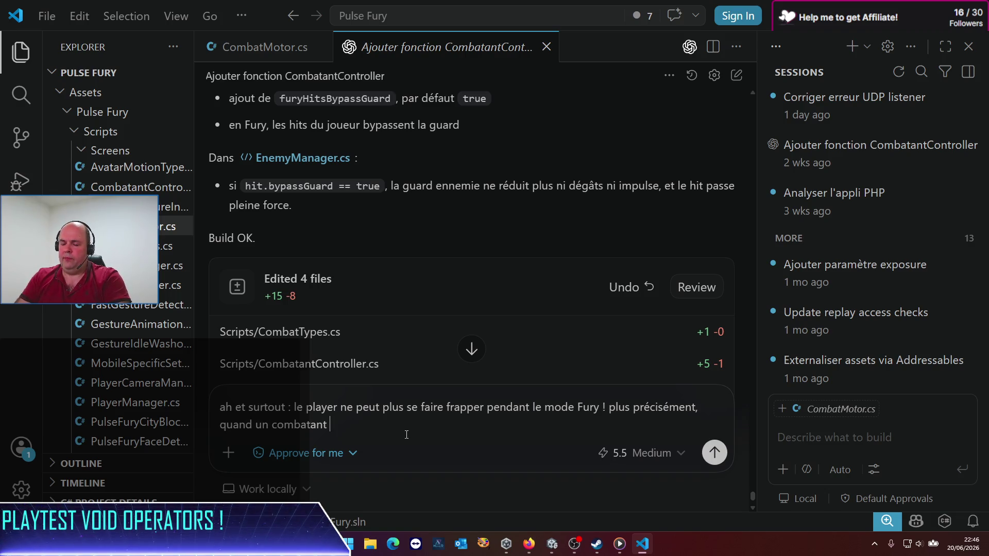
type("essde frappe")
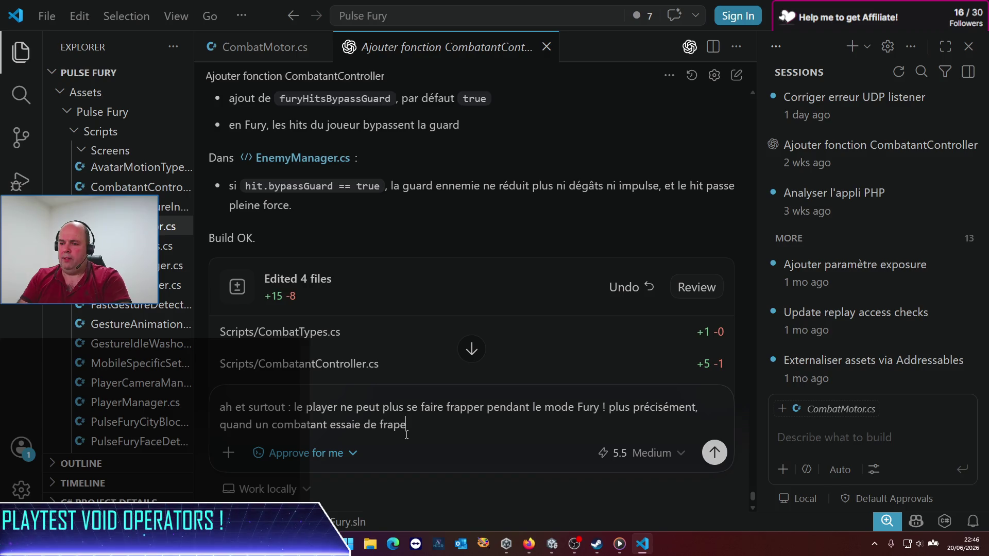
type("r le player")
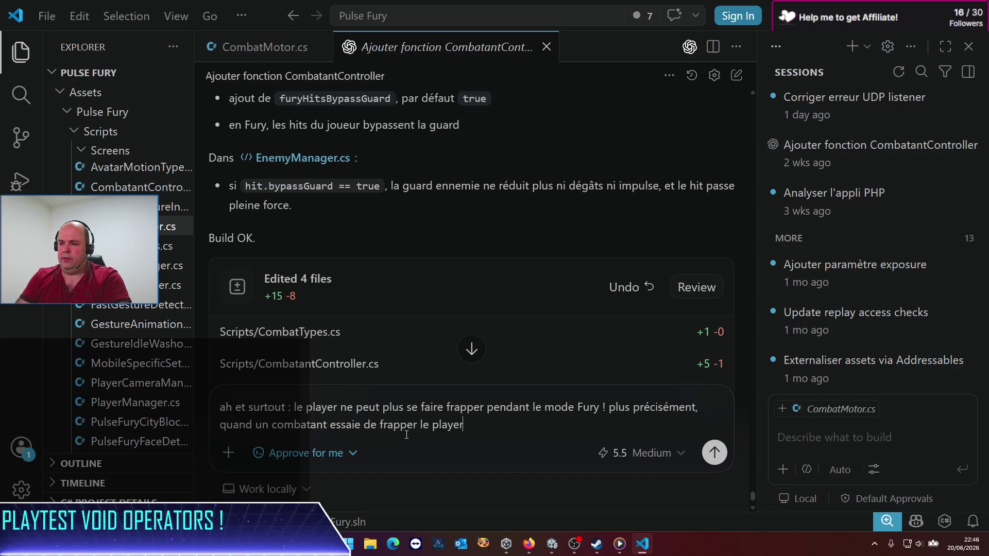
type(" qui est en ")
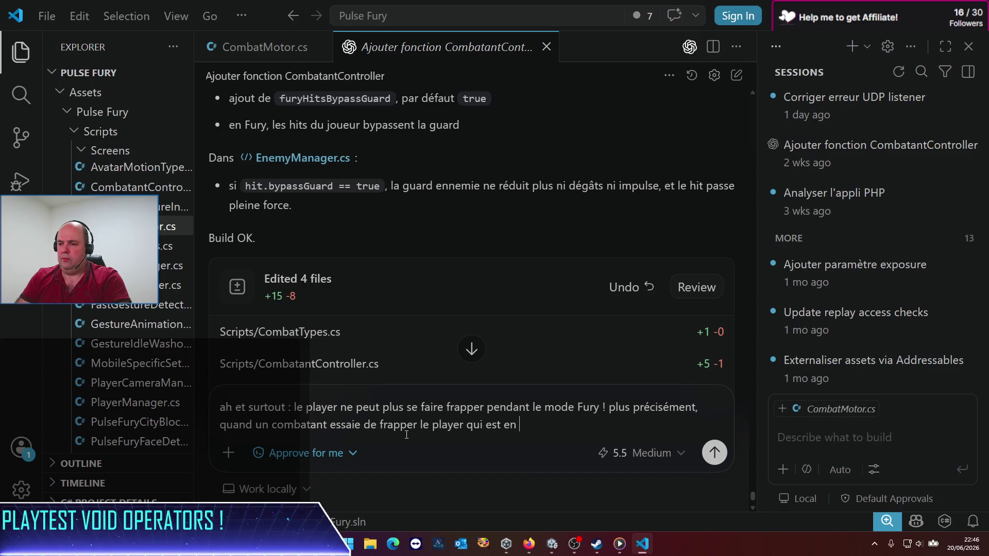
type("mode fury, ")
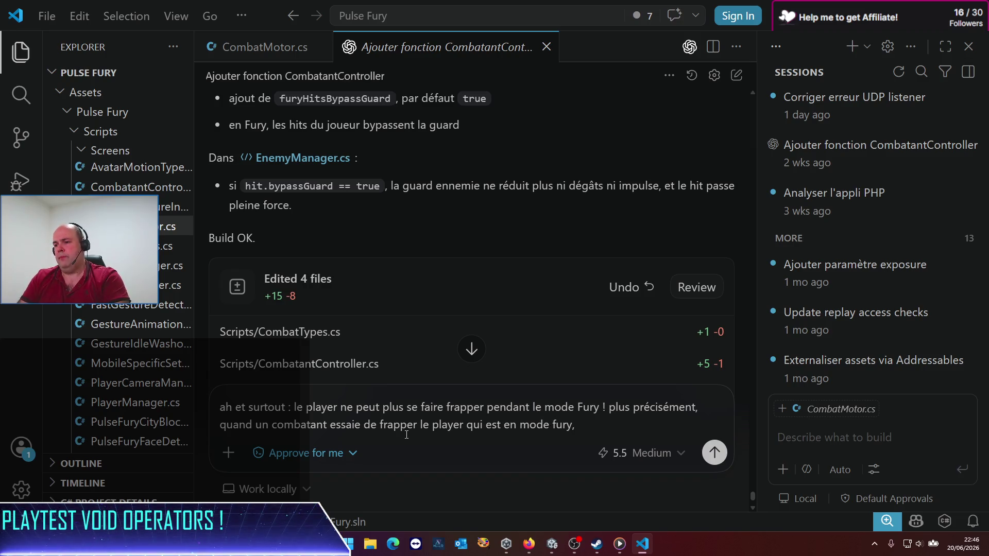
type("l")
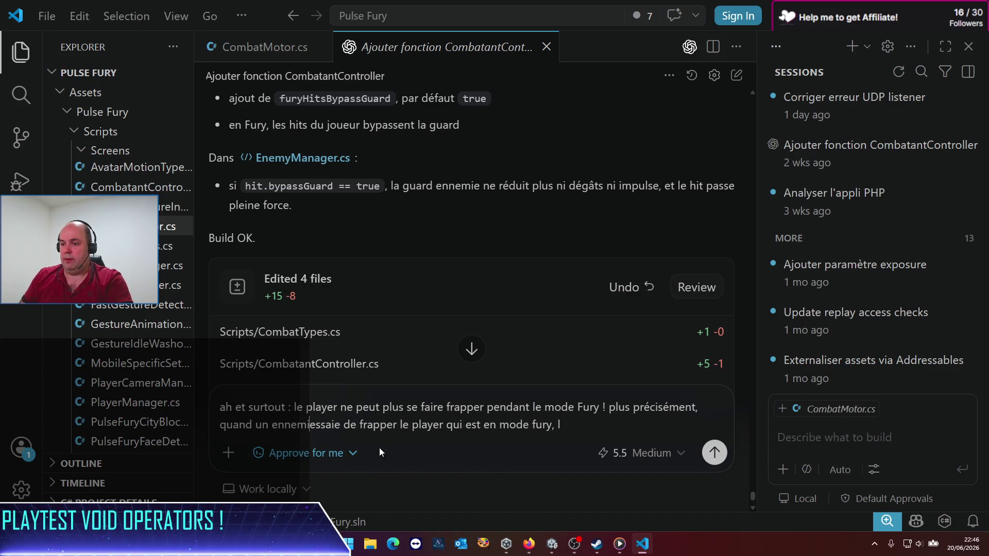
type("i")
double_click(303, 427)
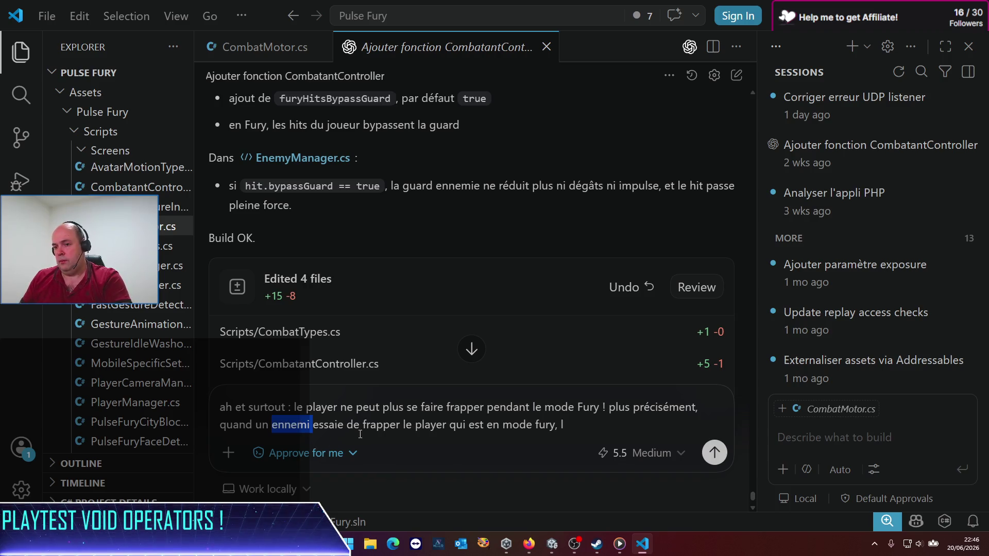
Reword the request: a combatant hitting a Fury-mode player goes into hitstun instead.
type("combata")
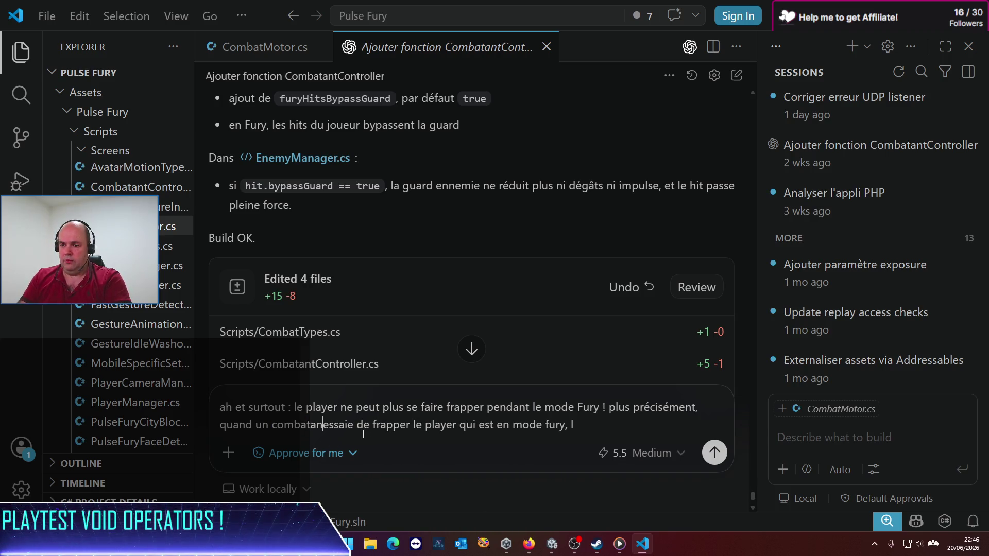
type("nt (")
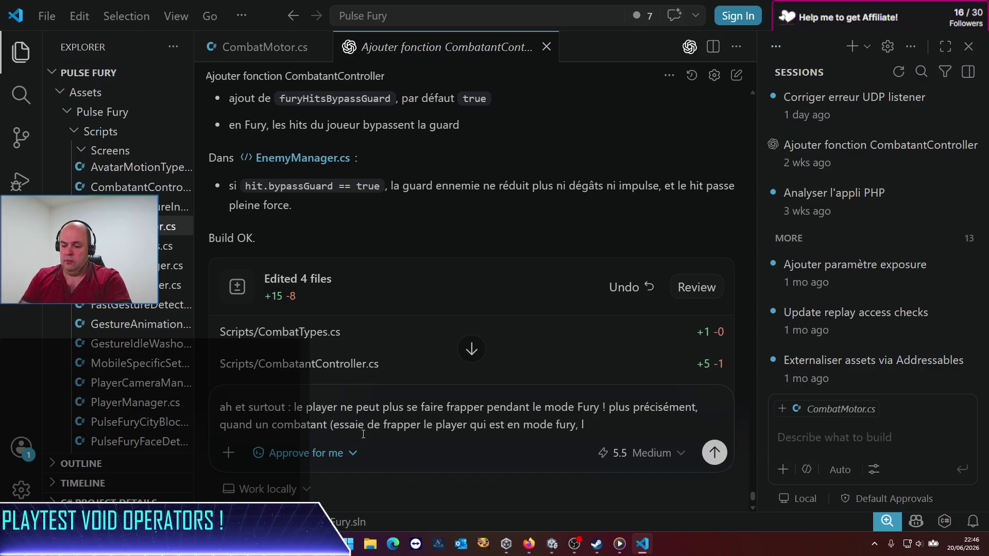
key("BackSpace")
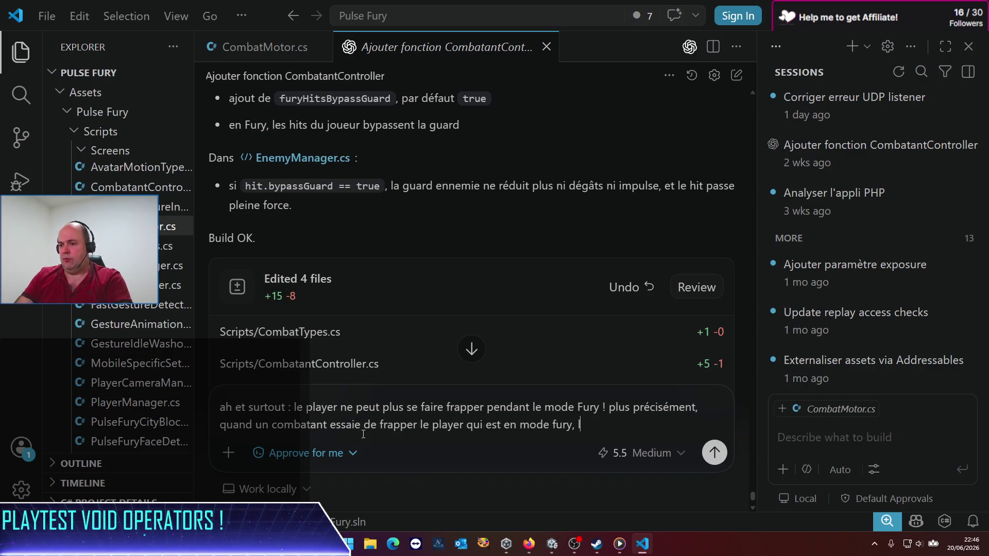
key("BackSpace")
key("BackSpace")
key("BackSpace")
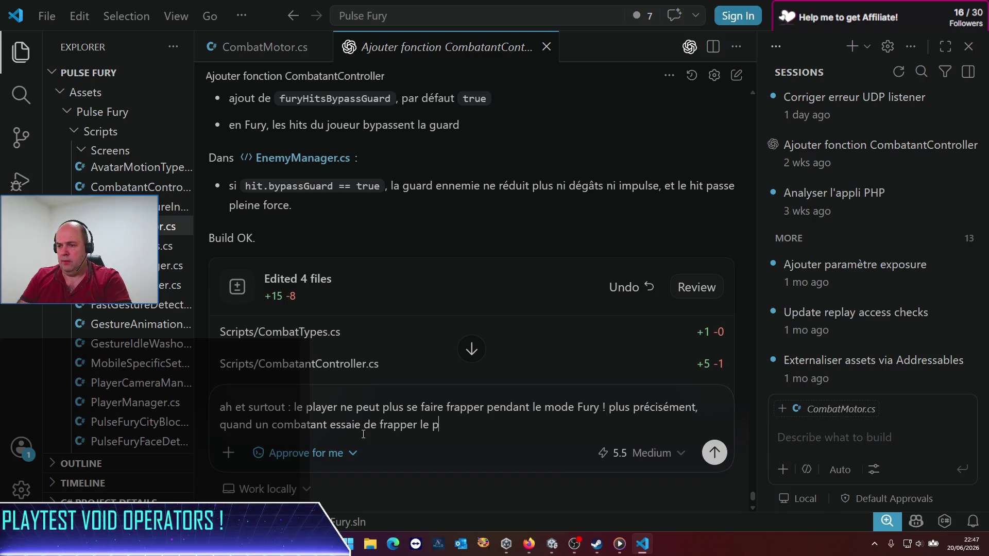
type("un playe")
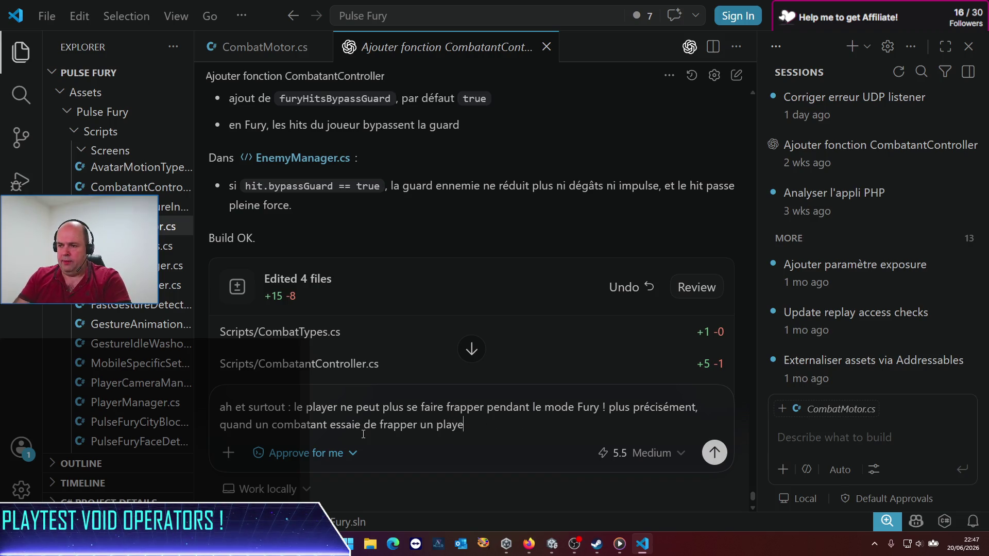
type("r en mod")
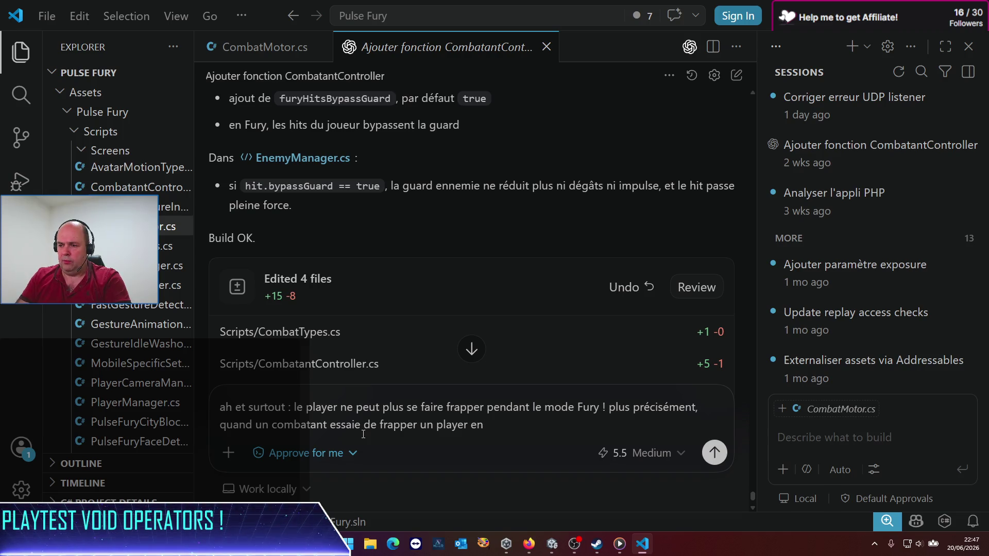
key("BackSpace")
type("qui est en m")
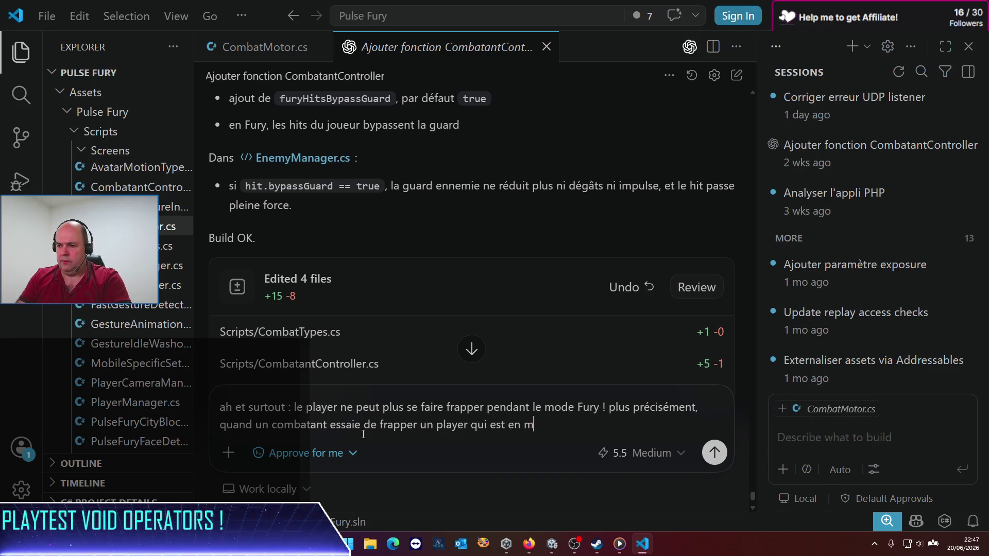
type("ode fury, alors")
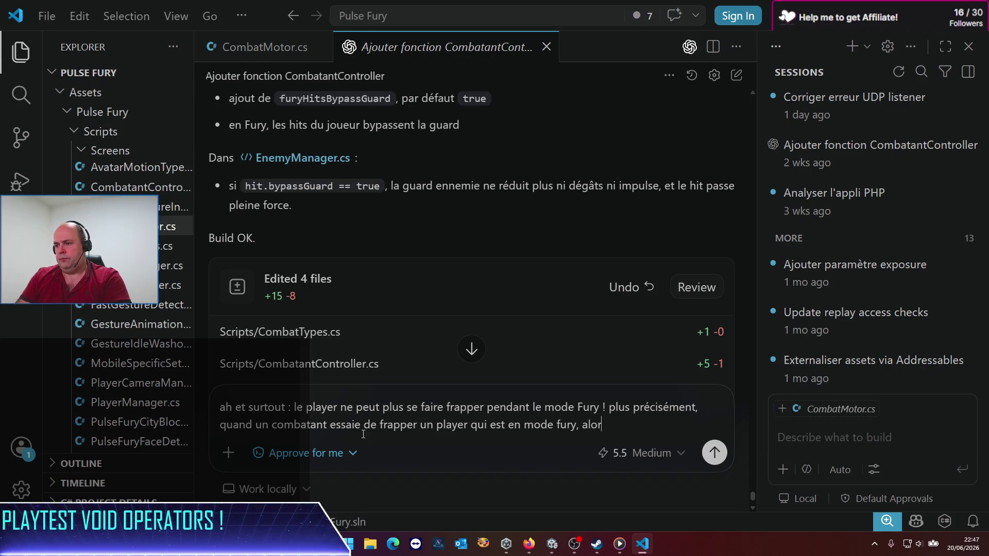
type(" ce combatant pa")
type("sse ")
type("en hi")
type("tstun, et le pl")
type("ayer n,")
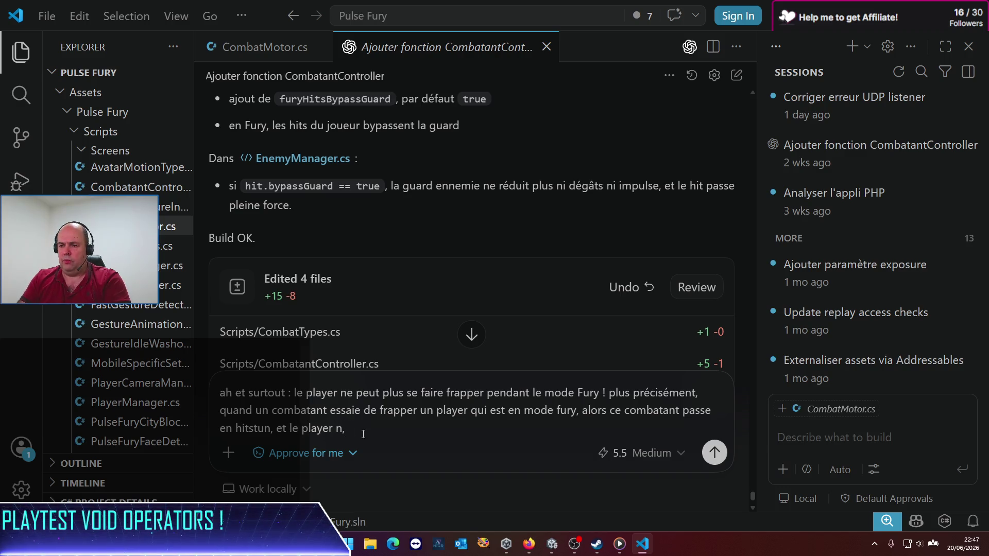
Add that the Fury player takes no hit and the same logic applies to attacking players, then send.
key("BackSpace")
type("e reçoit pas le coup.")
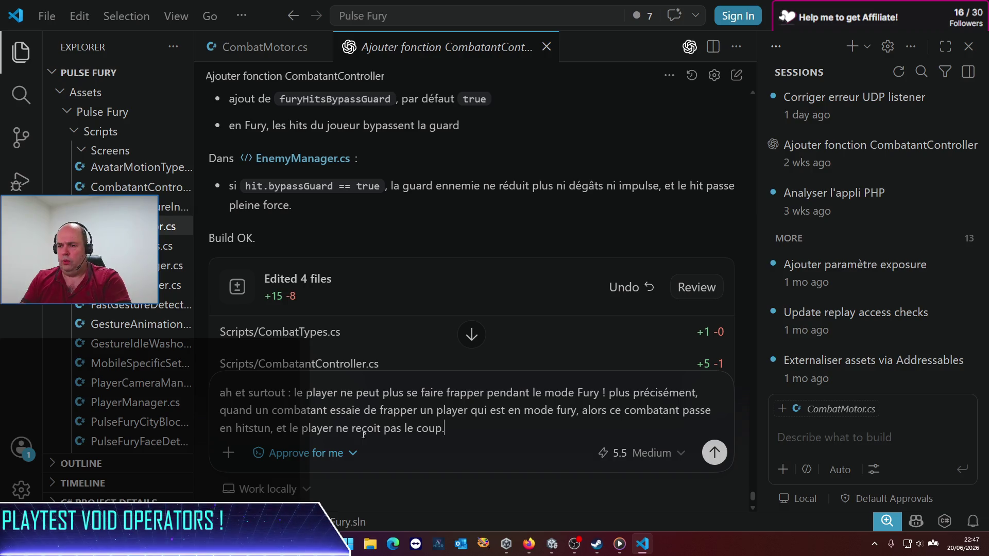
type(" Attention : ")
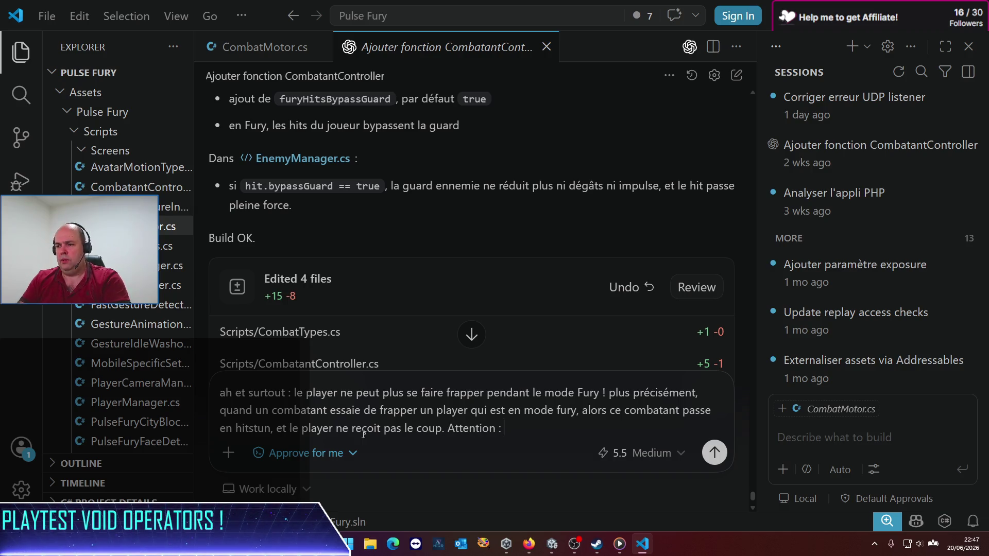
type("il peut ")
type("y avoir")
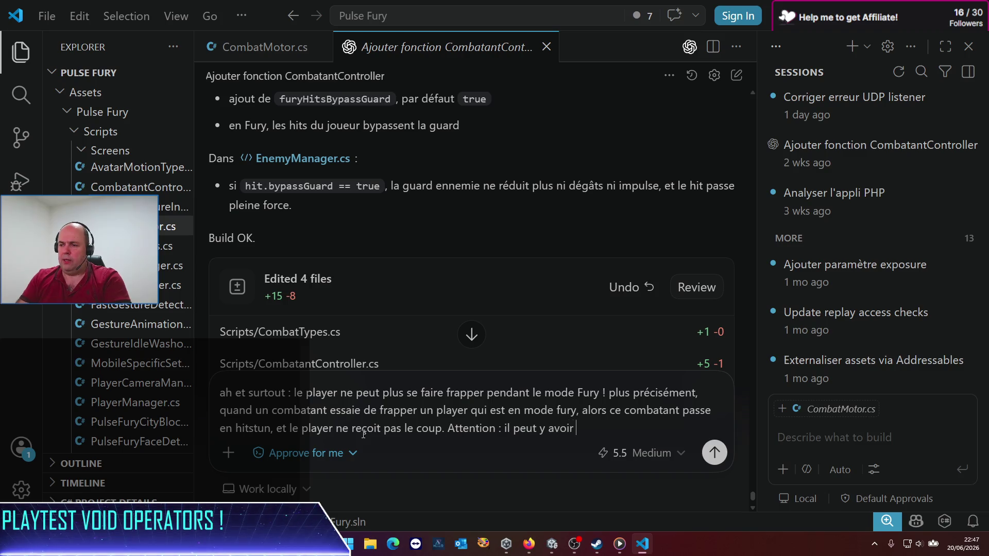
type(" pluseurs pl")
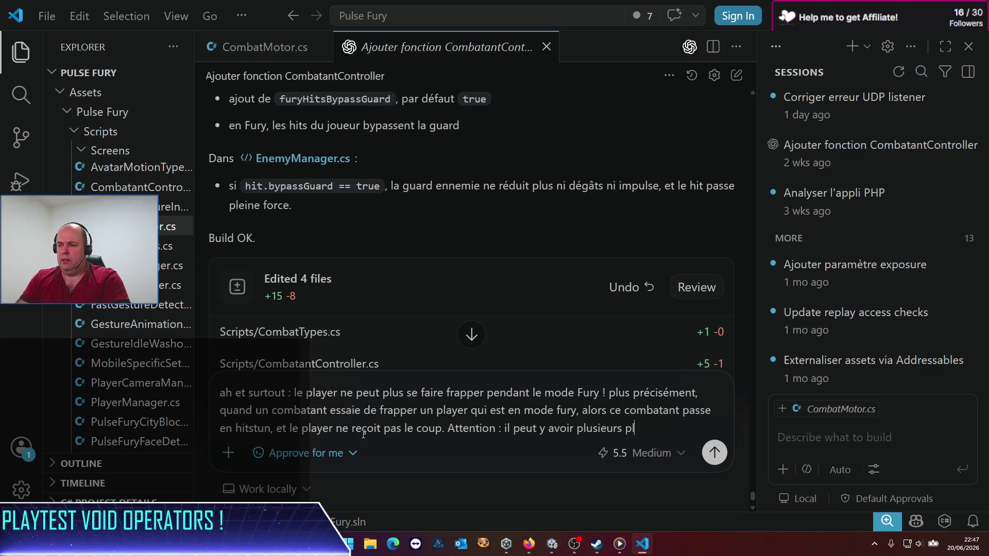
type("auyers dans la s")
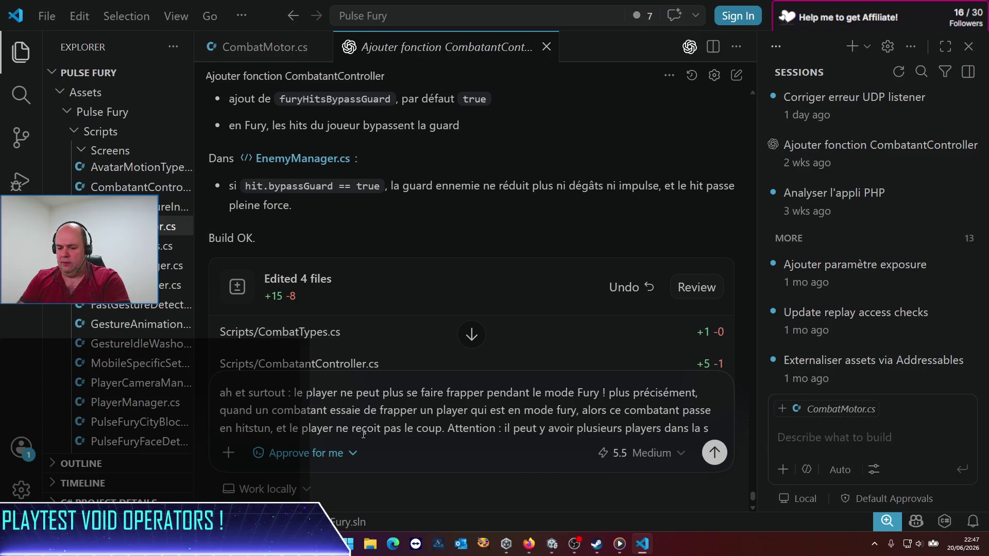
type("è-ne")
type("e, m")
type("mêm")
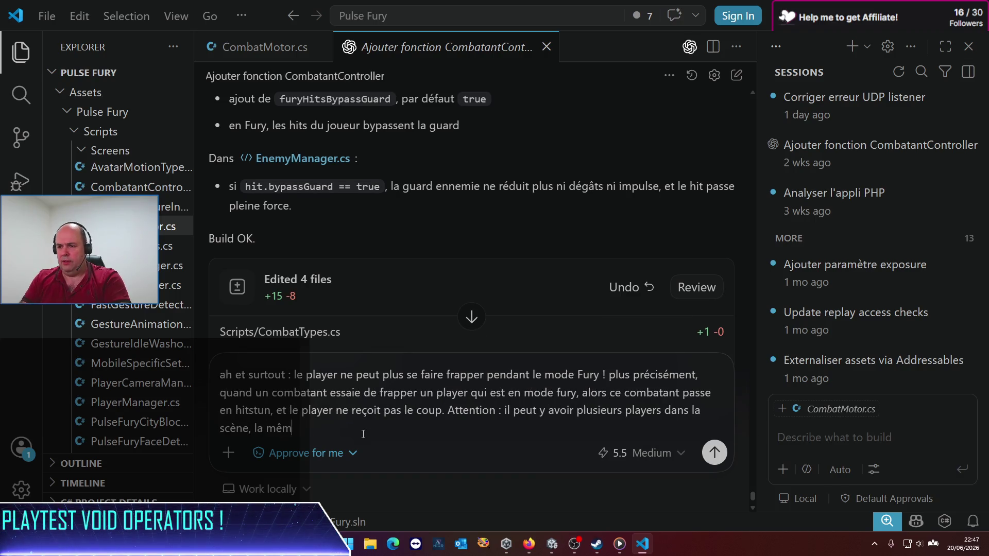
type("e logique doi")
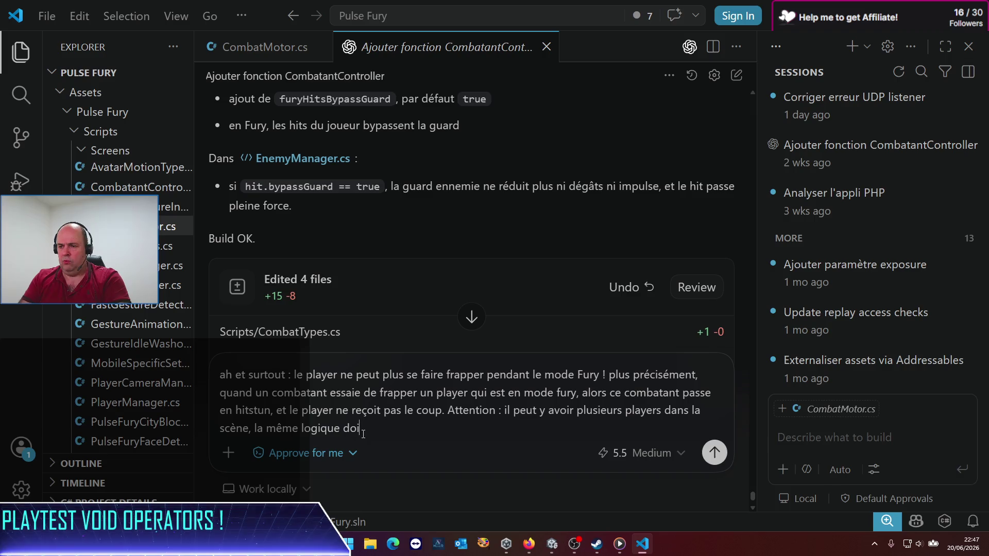
type("t s'appliquer")
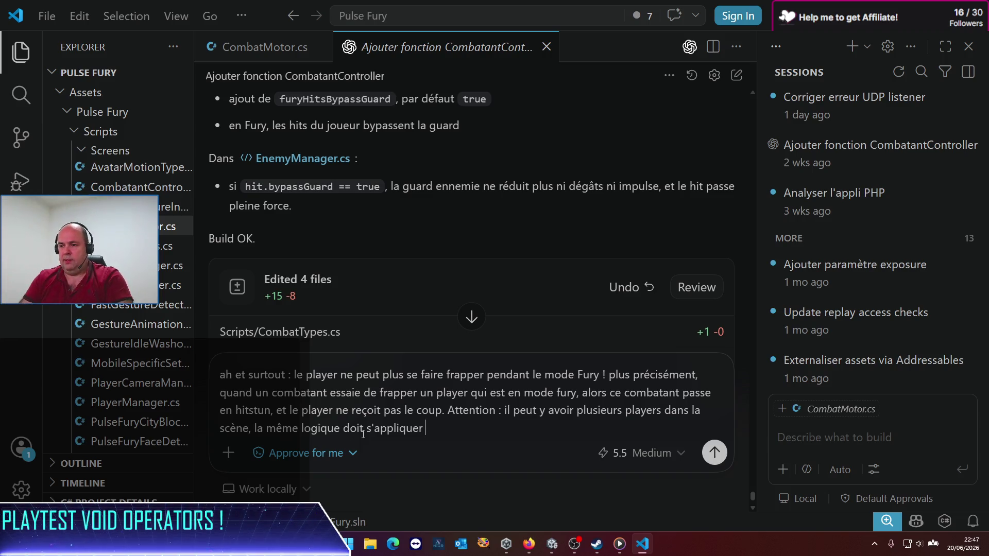
type("si c")
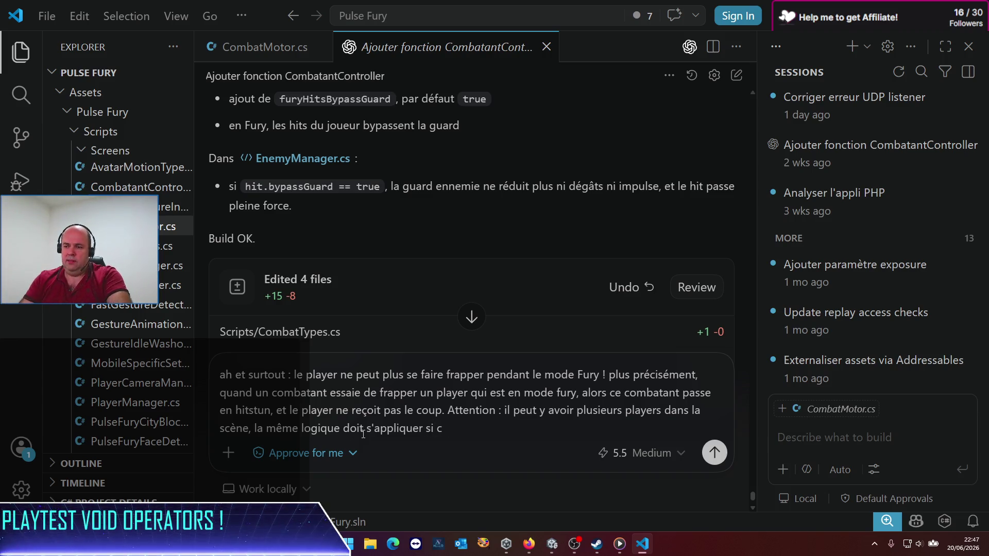
type("'es")
type("autre Plau")
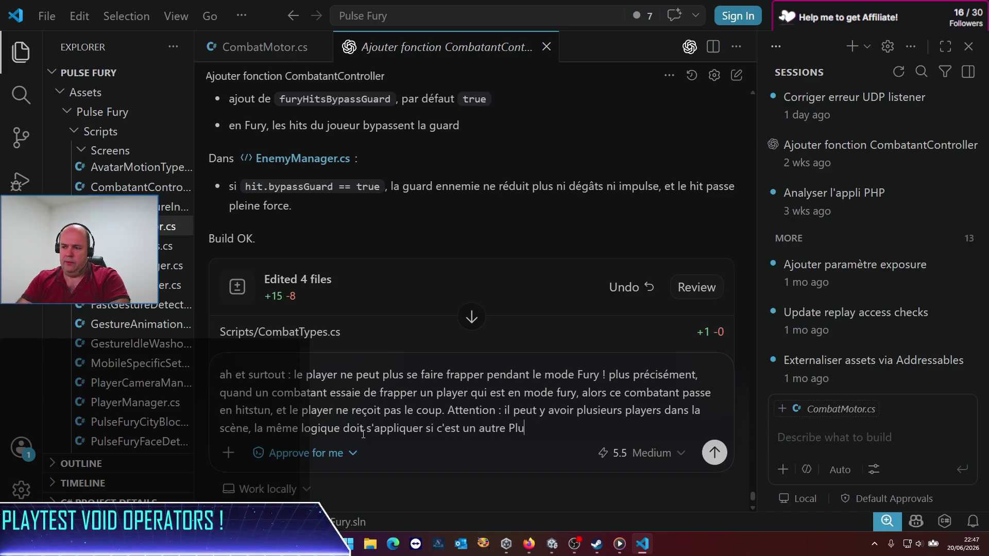
type("er qui ")
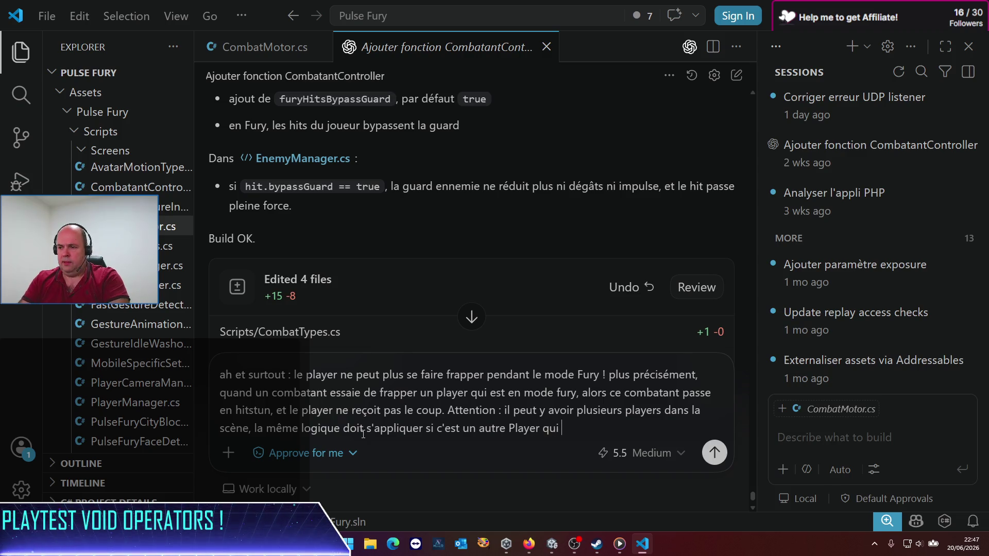
type("frappe un p")
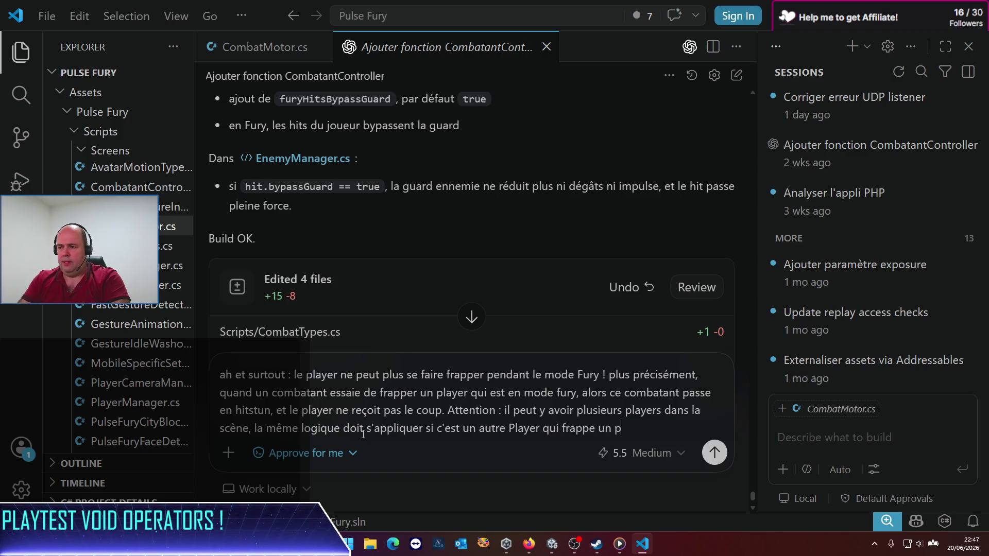
type("layer ne mode ")
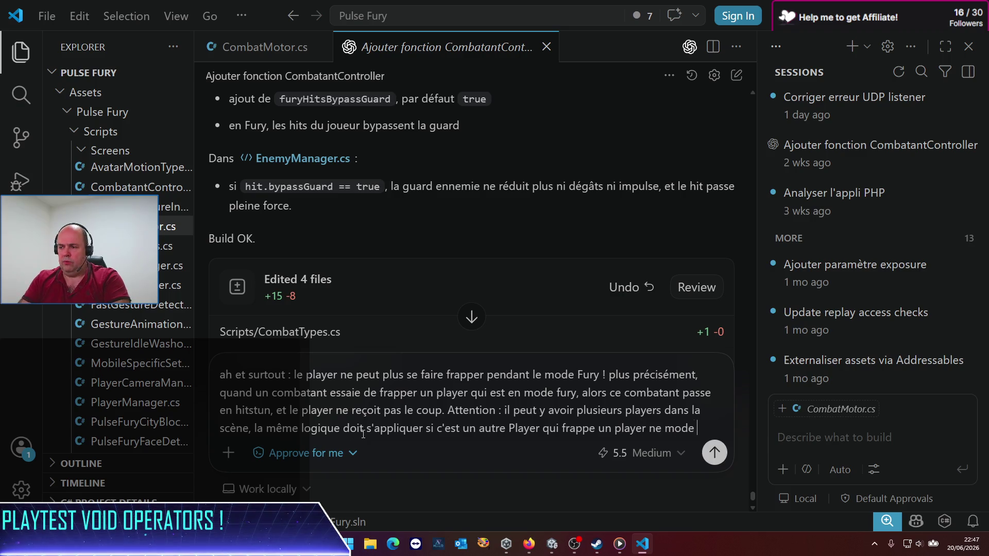
key("BackSpace")
key("BackSpace")
key("BackSpace")
key("BackSpace")
key("BackSpace")
key("BackSpace")
key("BackSpace")
key("BackSpace")
type("en m")
type("ode fu")
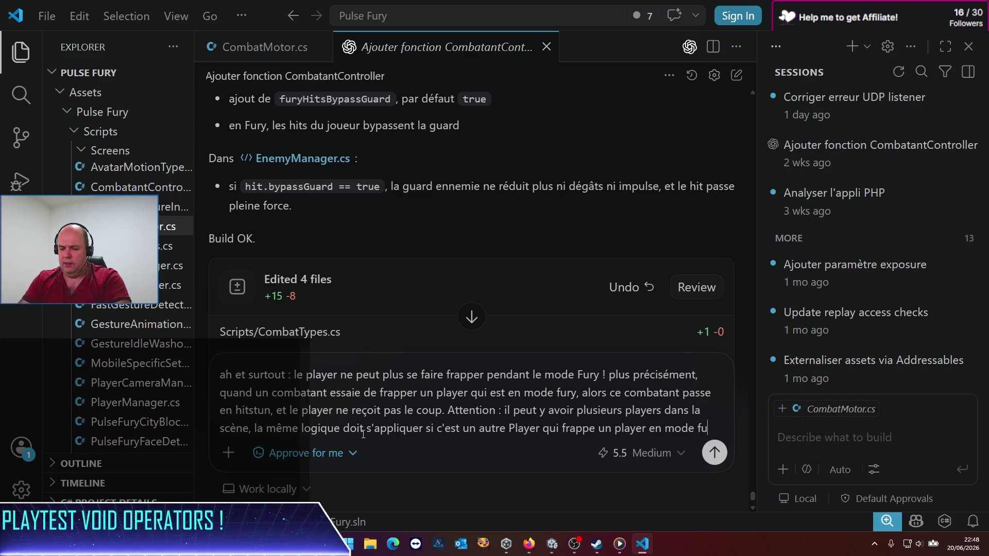
type("ry")
key("Return")
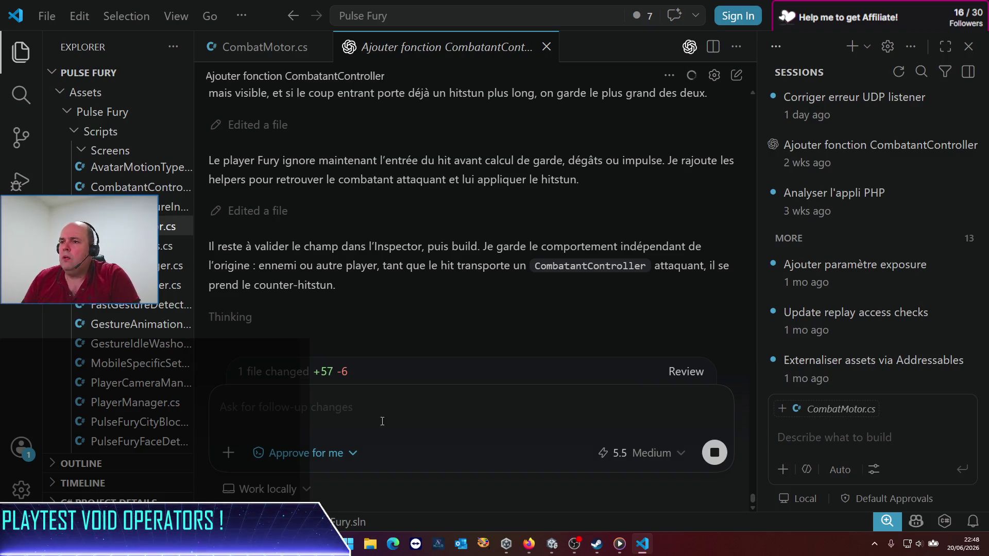
Follow Codex's PlayerManager.cs edits in the chat until it adds furyCounterHitstunSeconds = 0.5f and reports Build OK.
scroll(384, 260, "up", 4)
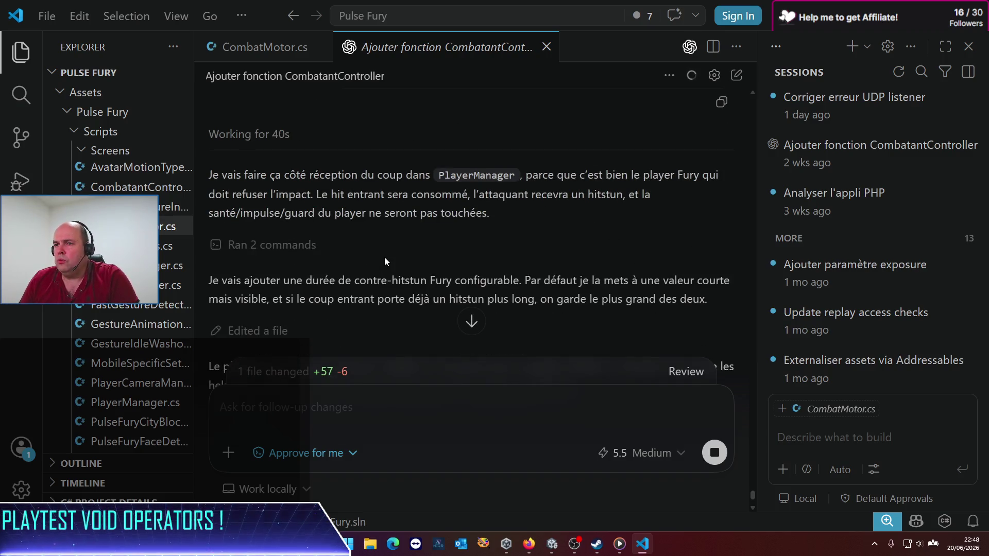
scroll(384, 257, "down", 5)
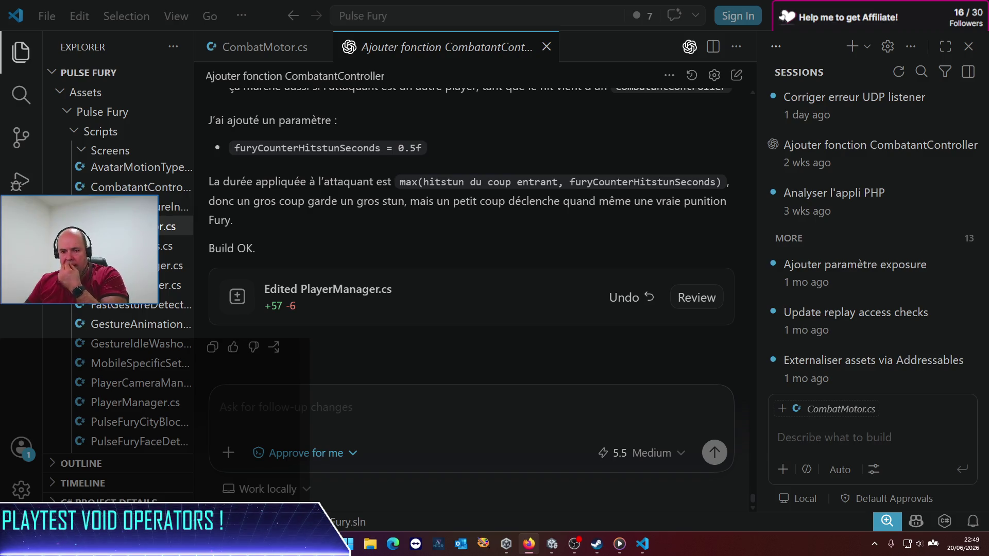
scroll(379, 251, "up", 5)
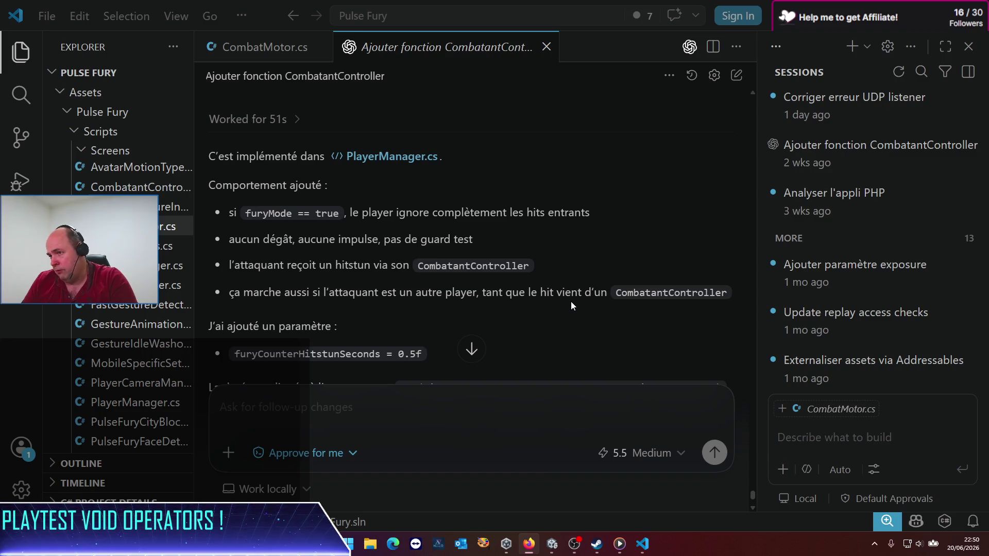
scroll(372, 301, "down", 2)
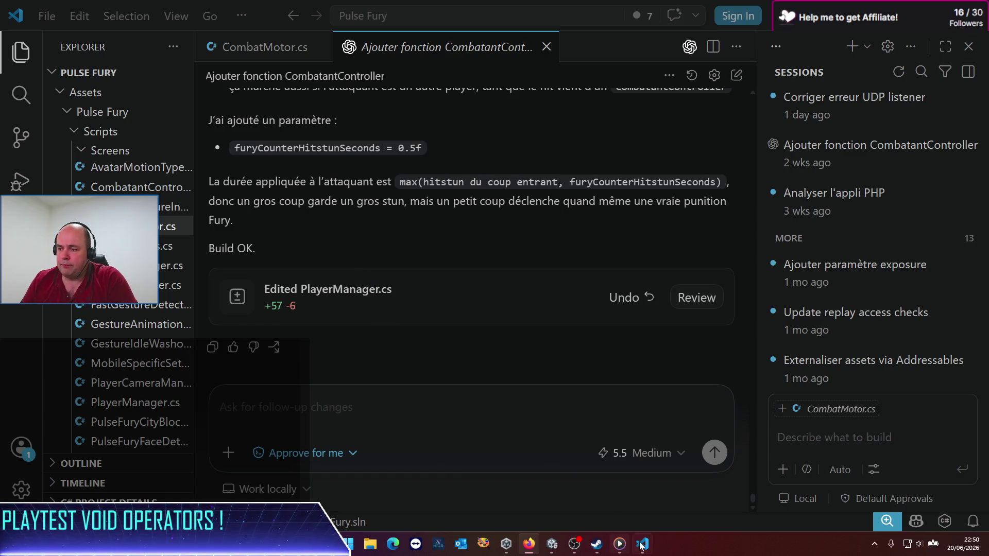
In Unity, confirm PlayerPrefab's Fury Counter Hitstun Seconds is 0.5 and start play mode.
left_click(552, 543)
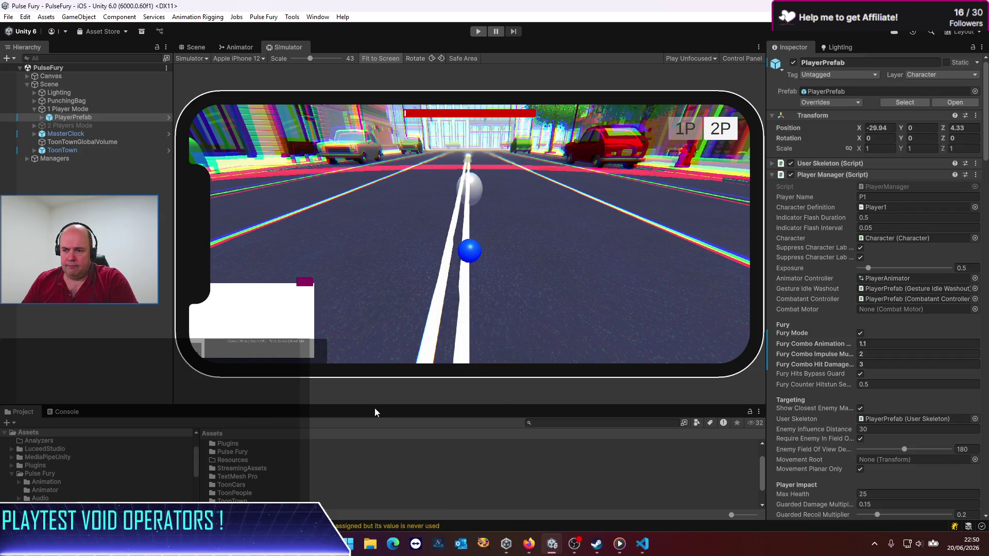
left_click(880, 381)
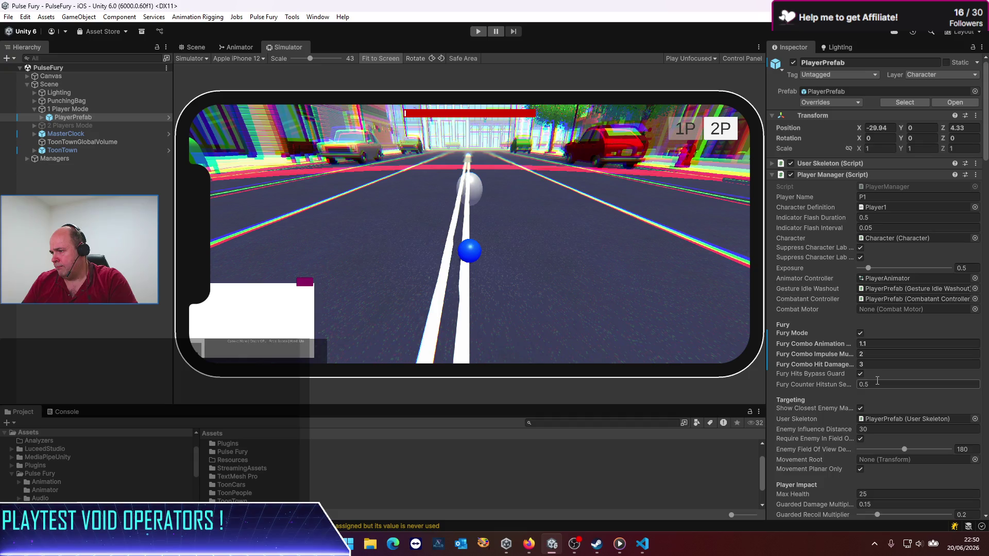
left_click(478, 31)
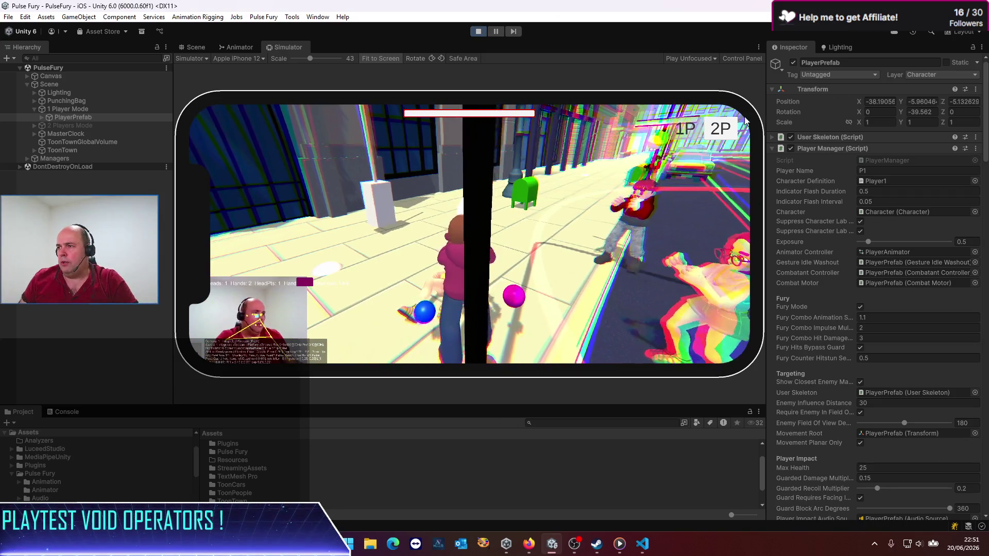
Switch the running game to 2-player mode and focus the Hierarchy.
left_click(720, 128)
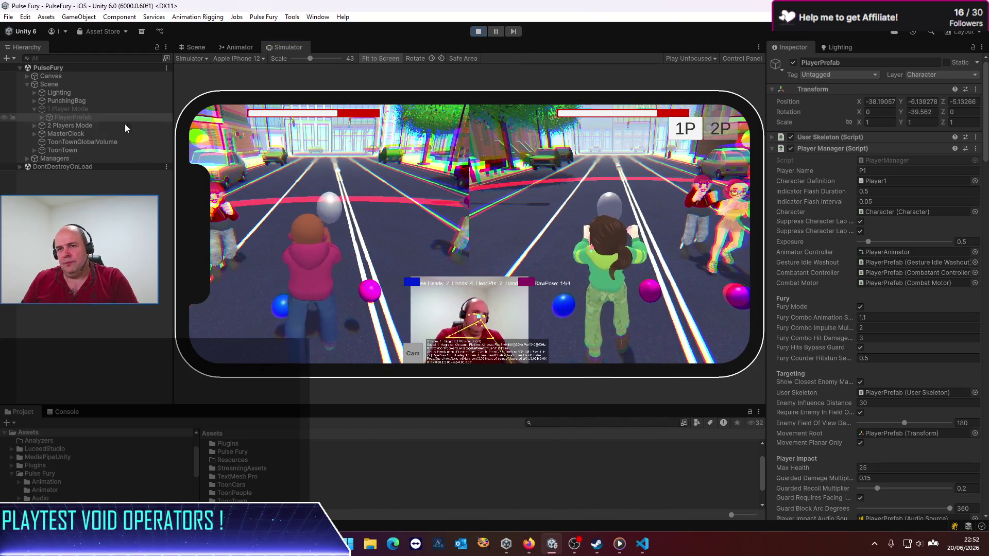
left_click(35, 128)
Select P1 and P2 under 2 Players Mode and tick Fury Mode for both.
left_click(35, 126)
left_click(42, 134)
left_click(53, 133)
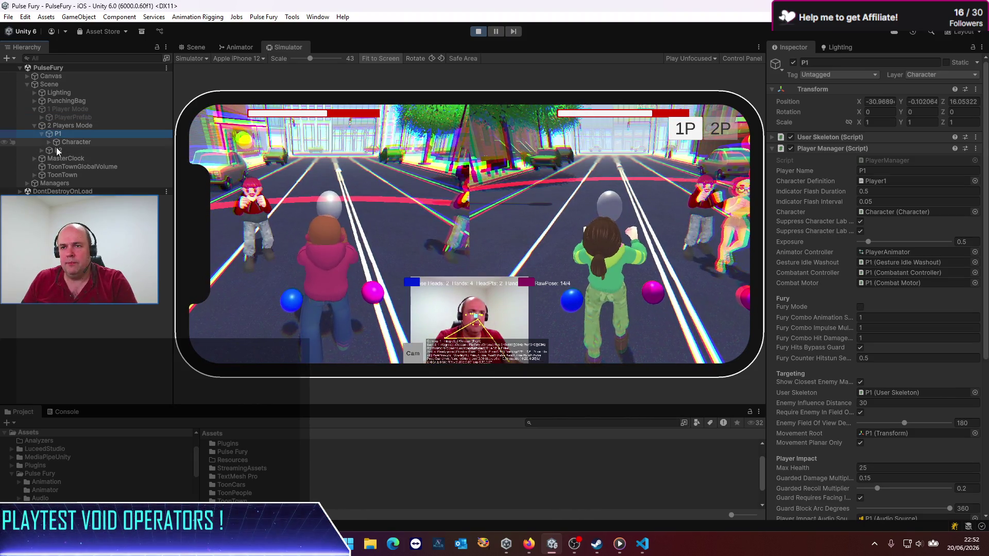
left_click(57, 150, "ctrl")
left_click(950, 347)
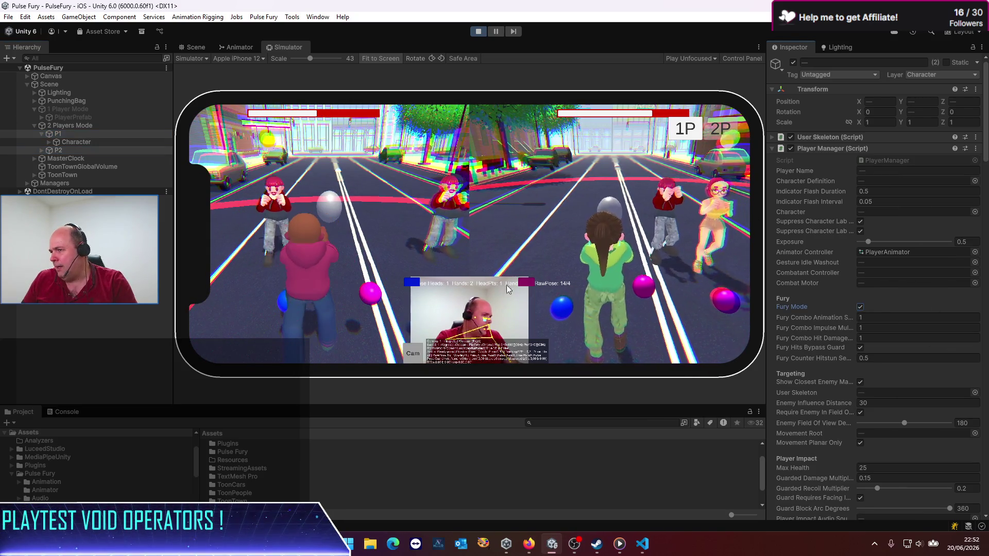
left_click(195, 296)
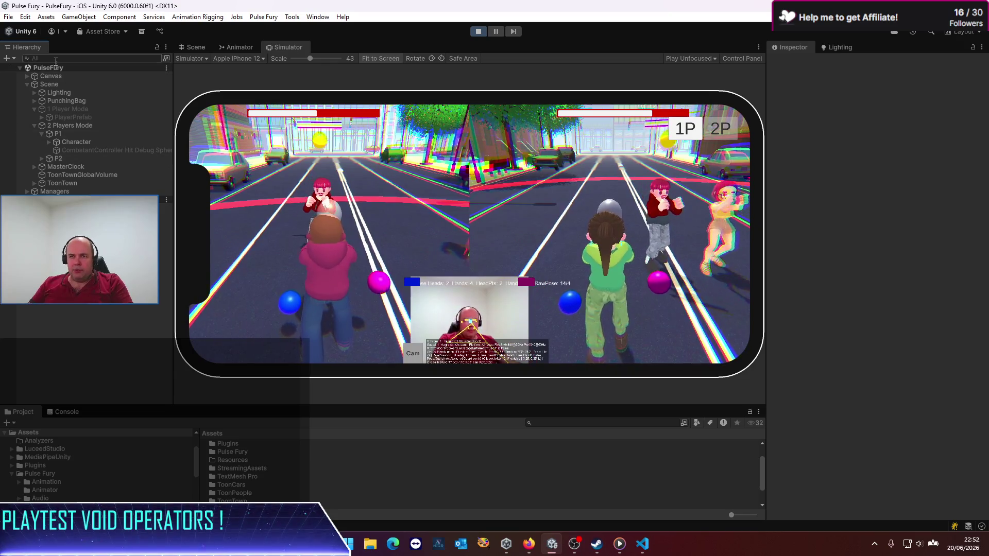
left_click(48, 143)
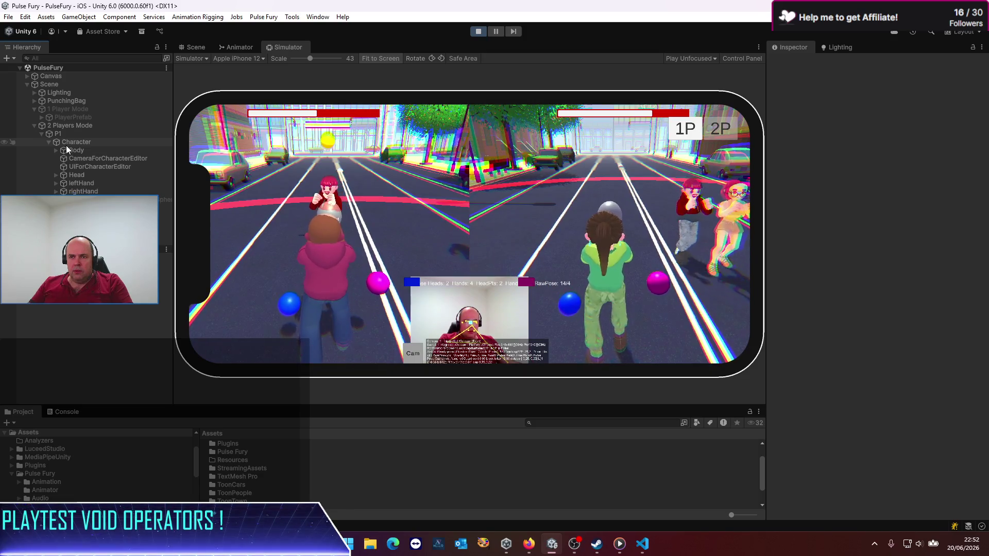
Set P1's head Camera Renderer to '0: Pulse FuryRender Pipeline Asset_Renderer', leaving volume Update Mode unchanged.
left_click(56, 175)
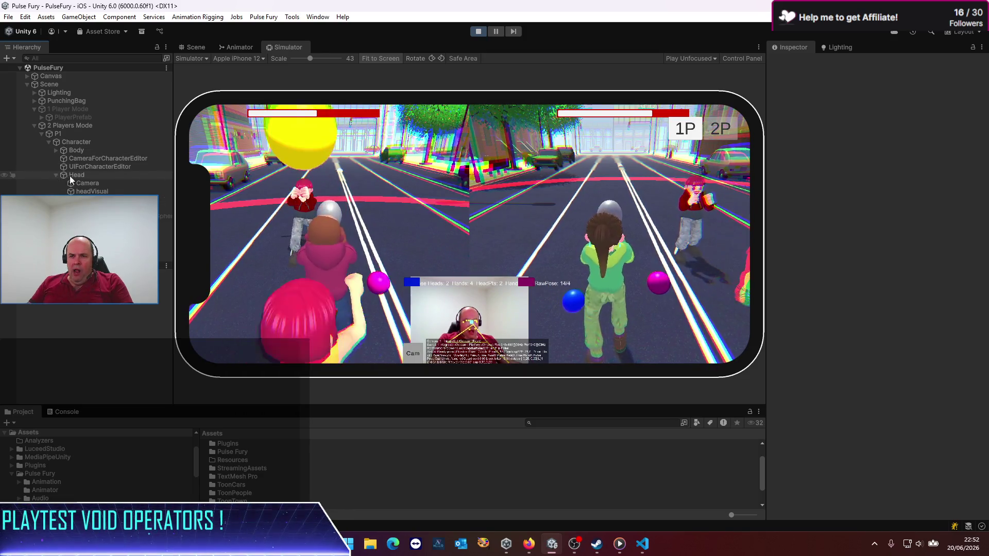
left_click(87, 184)
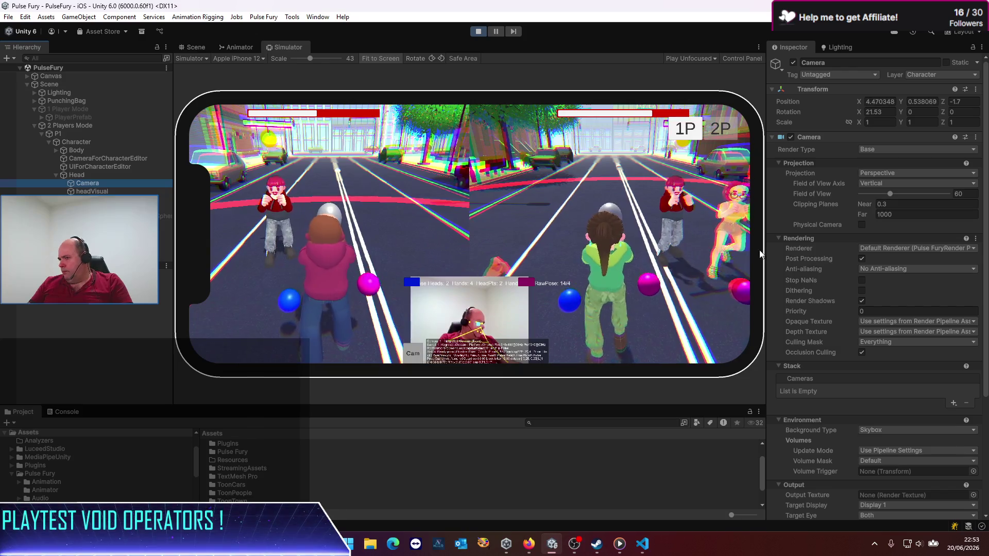
left_click_drag(767, 257, 577, 267)
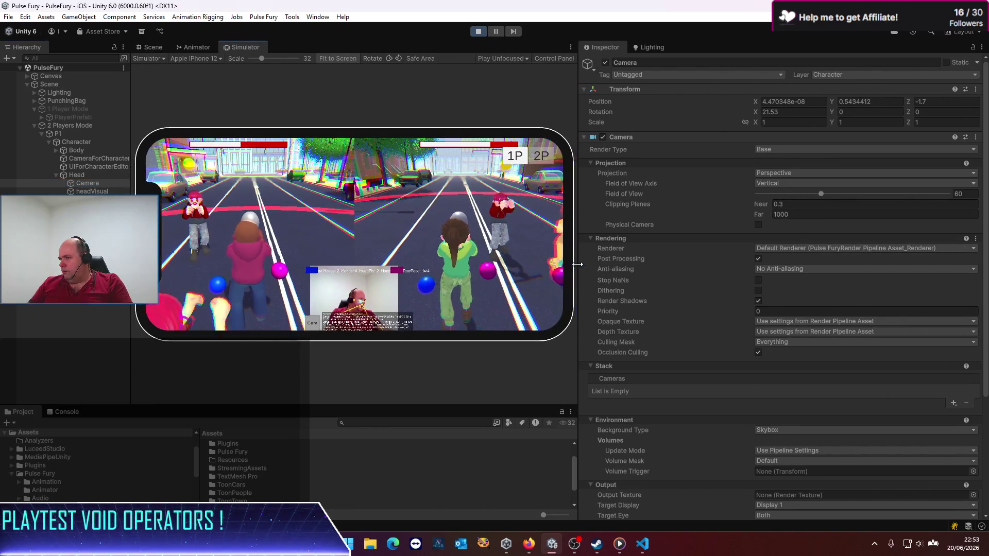
left_click(836, 248)
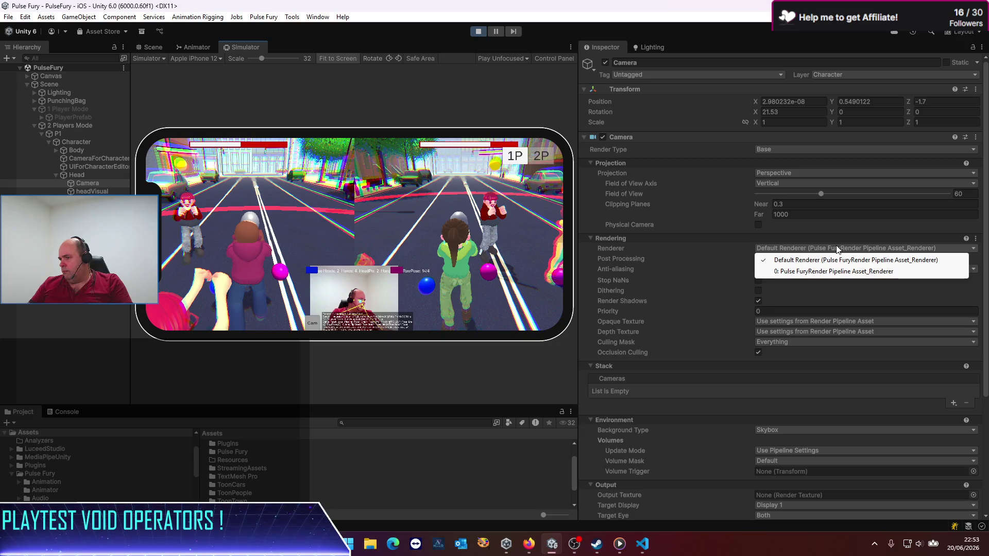
left_click(834, 279)
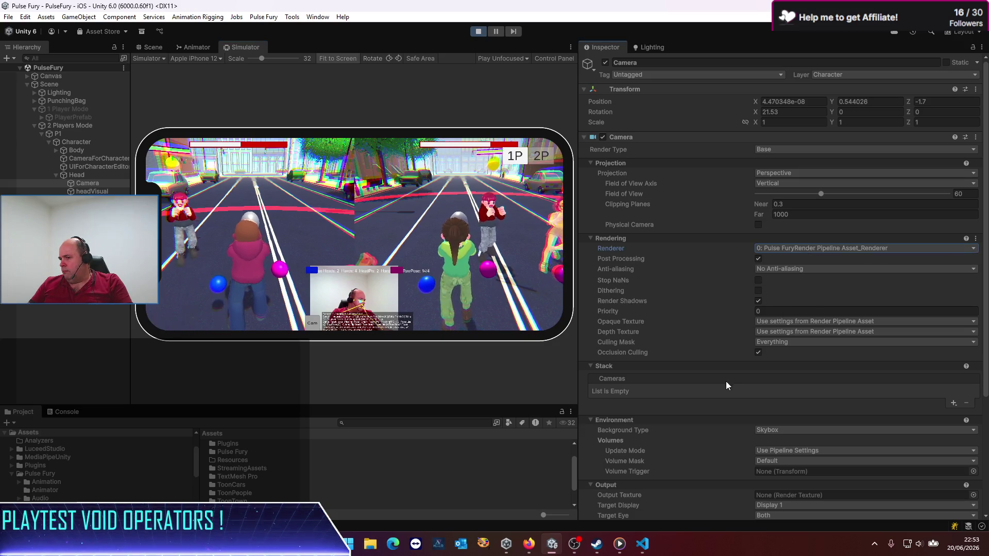
scroll(725, 380, "down", 5)
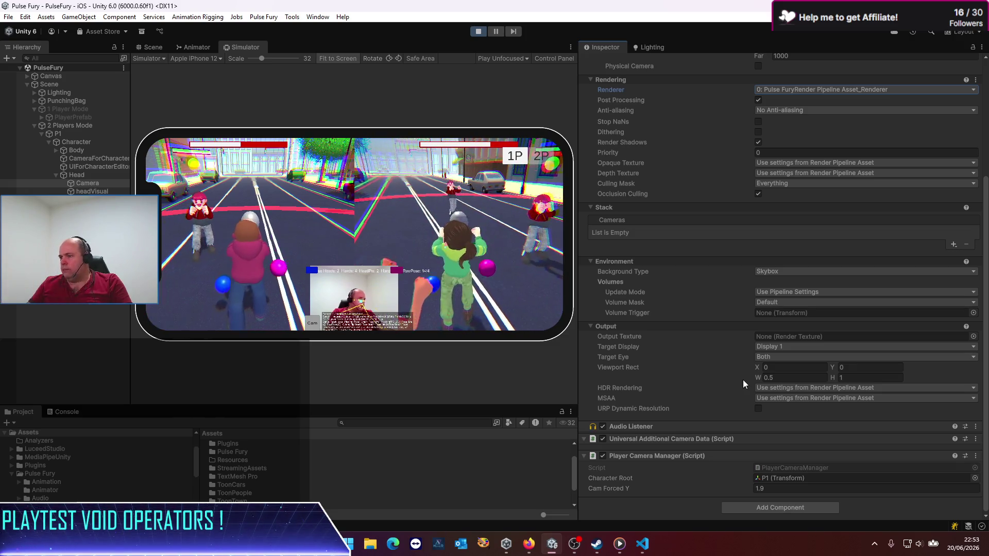
left_click(779, 292)
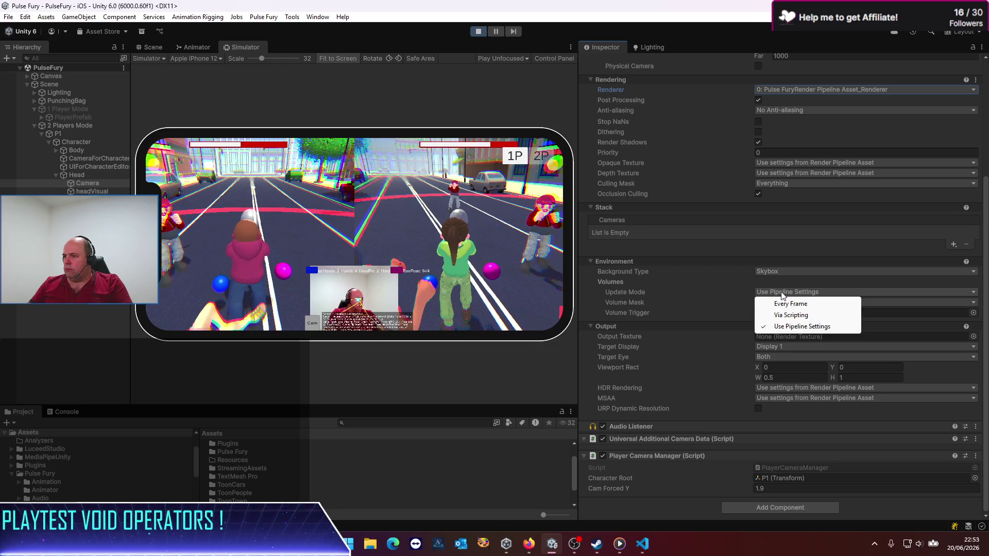
left_click(585, 308)
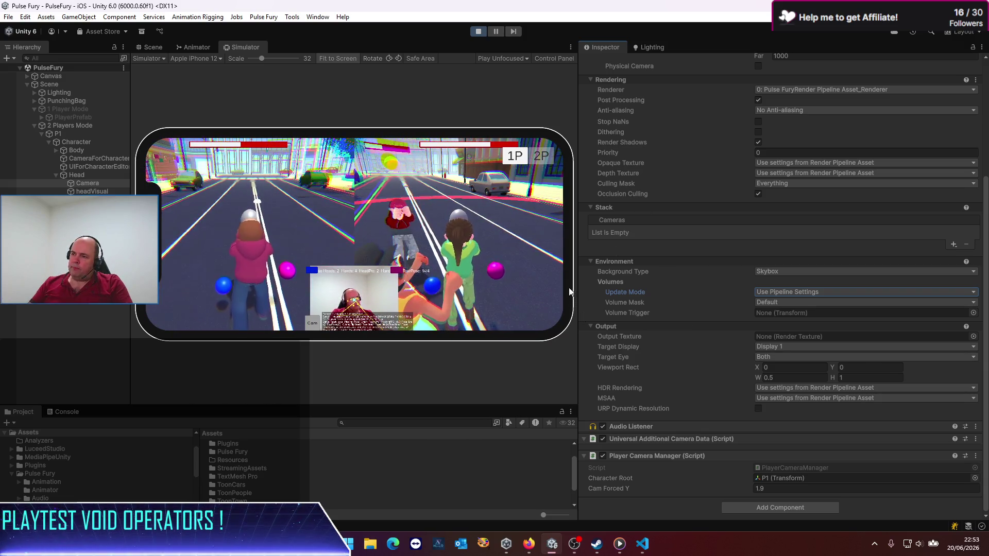
left_click_drag(578, 304, 674, 308)
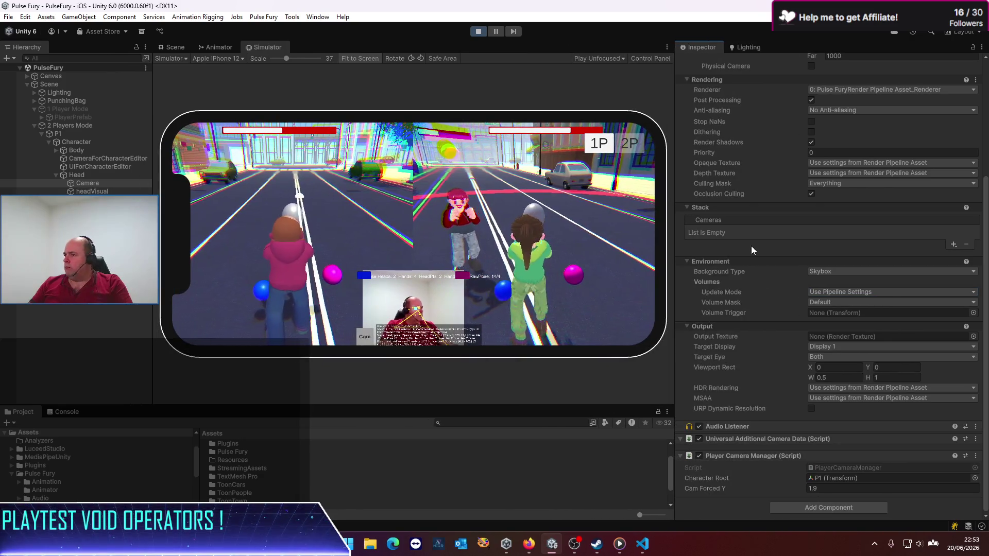
Enlarge the Project panel and inspect the Pulse FuryRender renderer and the URP asset.
scroll(754, 252, "up", 5)
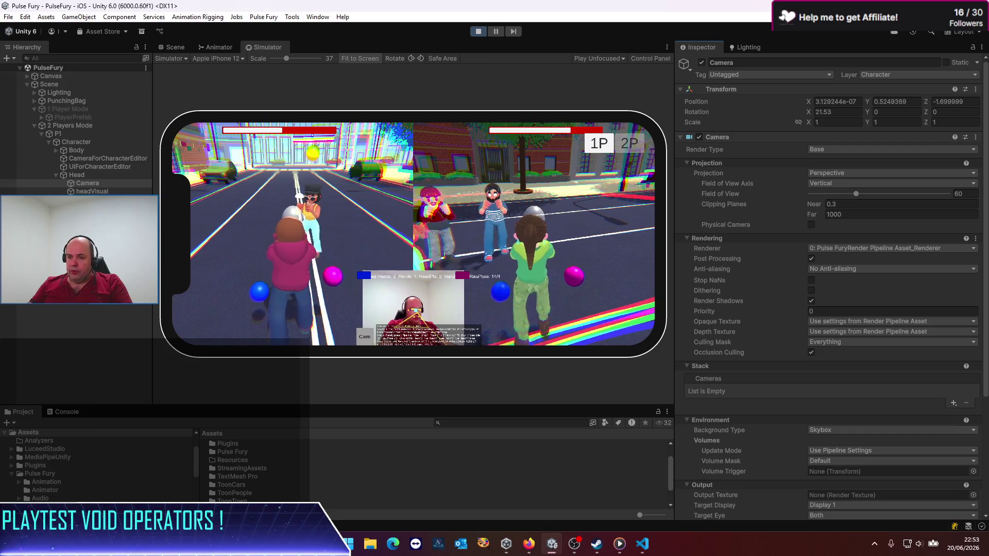
left_click_drag(342, 405, 354, 287)
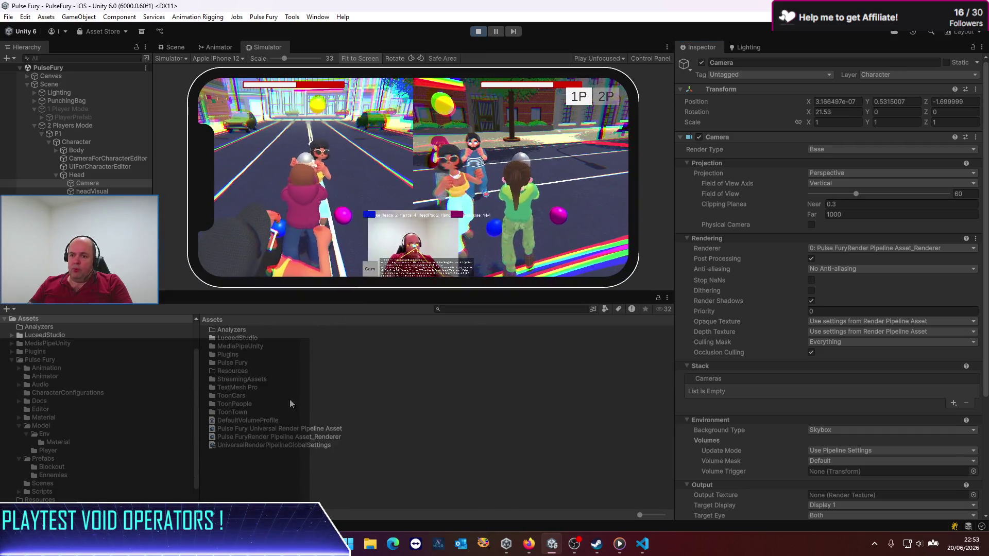
left_click(294, 435)
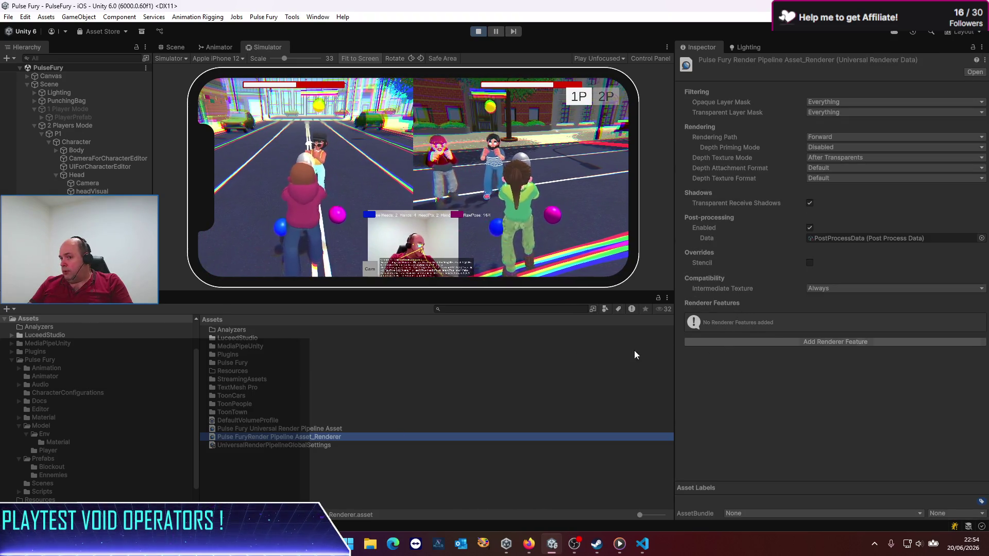
left_click(323, 428)
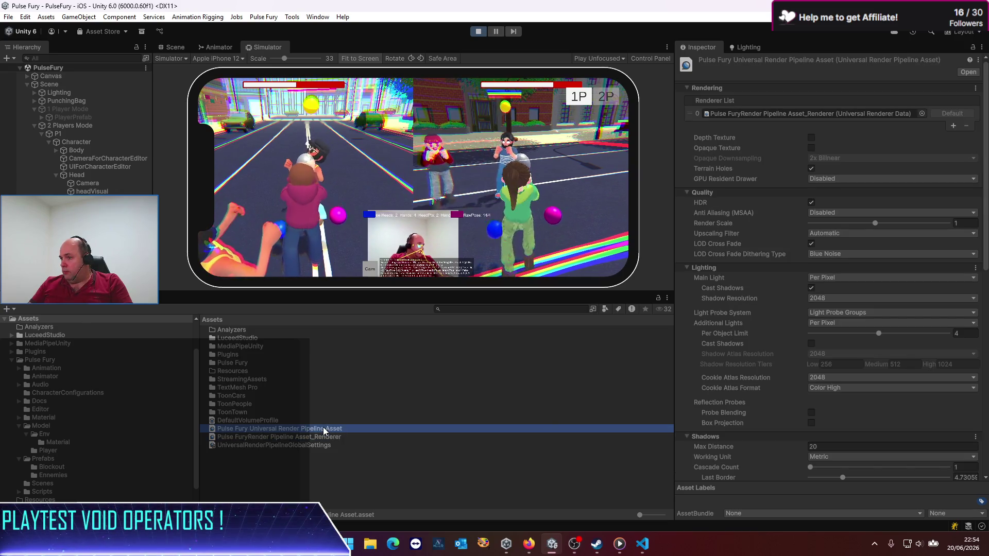
Locate and open PulseFuryVolumeProfile from the URP asset's Volume Profile field.
scroll(783, 368, "down", 10)
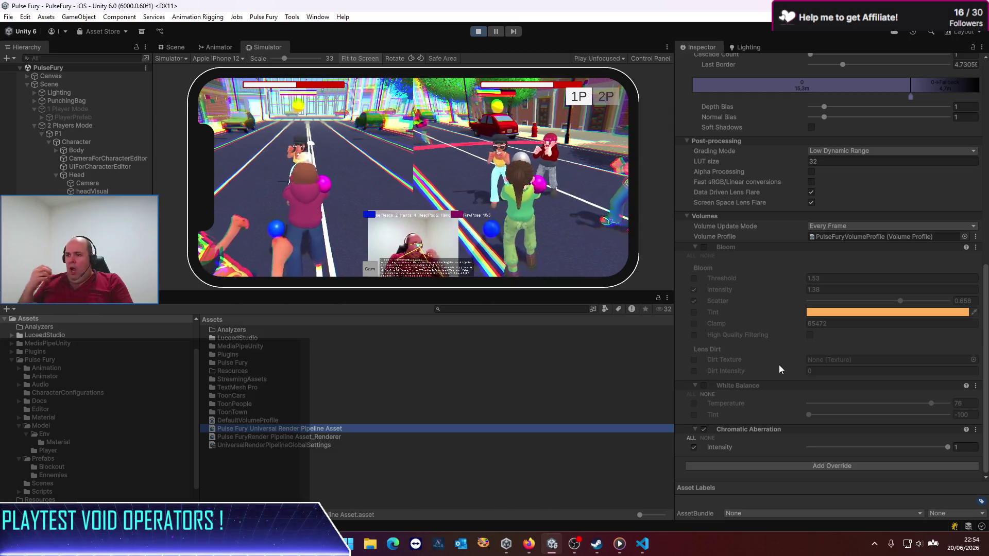
left_click(845, 237)
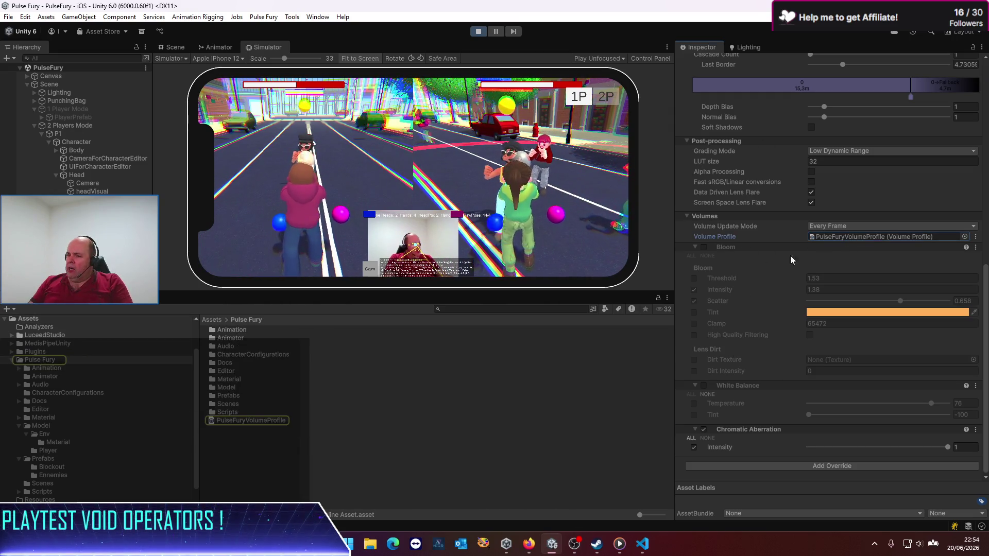
left_click(271, 423)
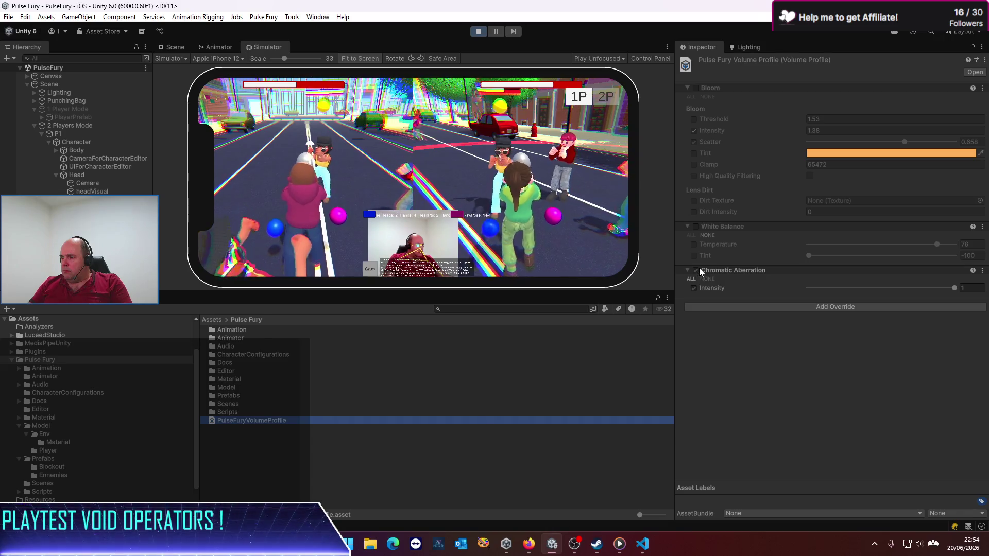
Enable Chromatic Aberration at intensity 1 and leave Bloom switched off.
left_click(700, 269)
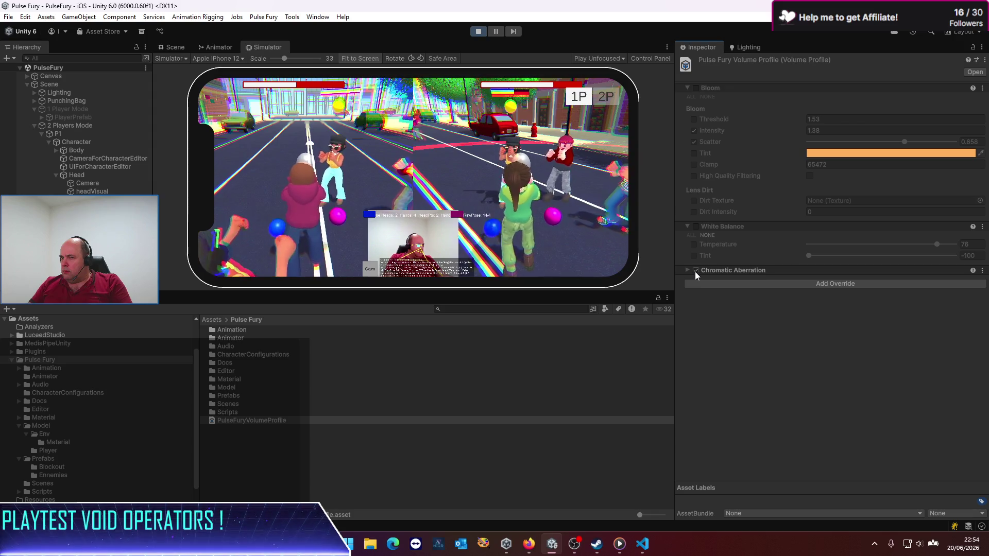
left_click(695, 270)
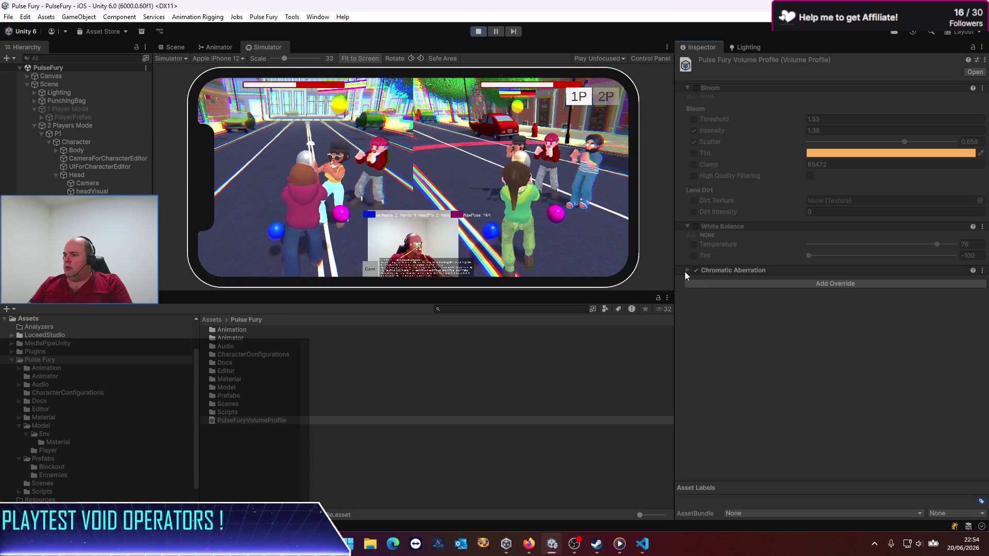
left_click(685, 271)
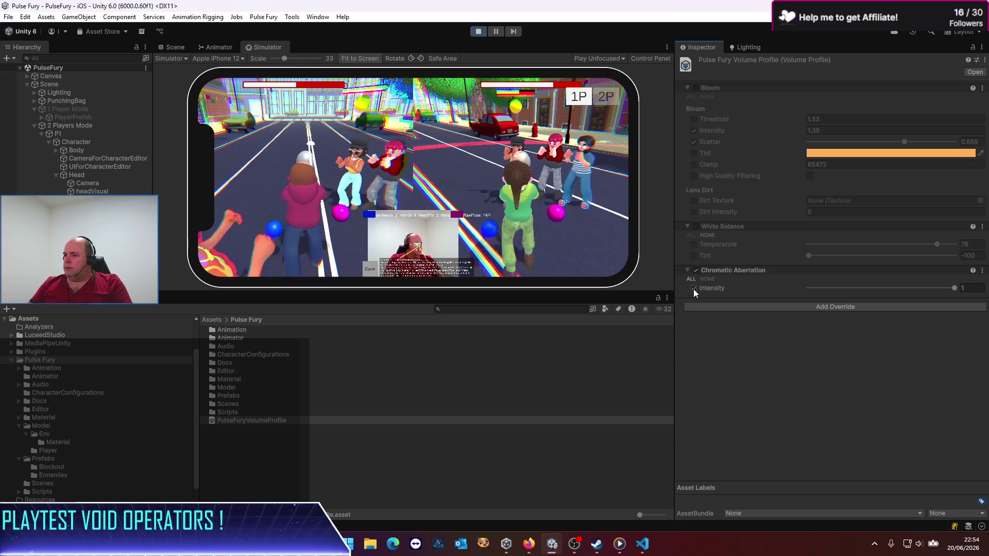
left_click(696, 88)
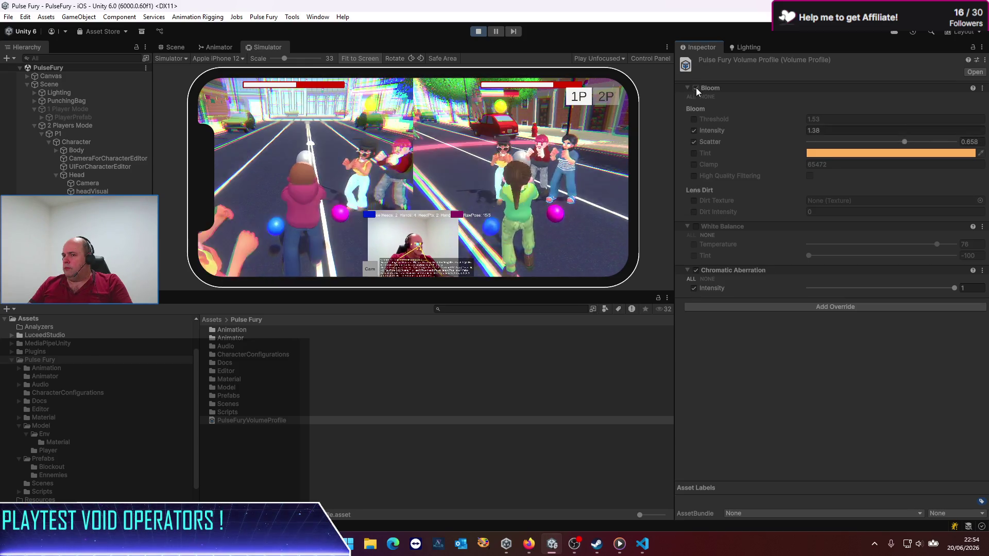
left_click(696, 88)
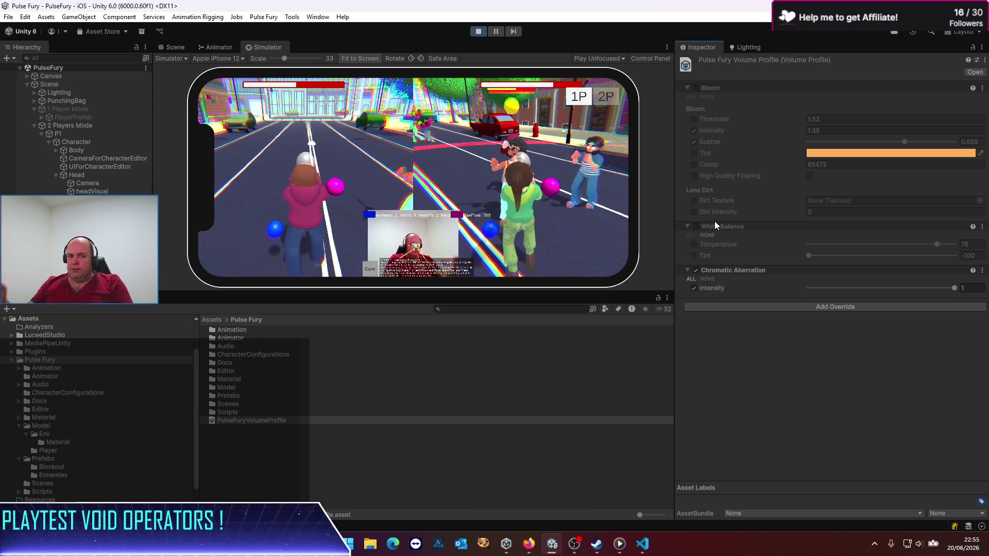
Shrink the Project panel and narrow the Inspector so the Simulator view grows to scale 49.
left_click_drag(609, 292, 635, 418)
left_click_drag(675, 361, 872, 335)
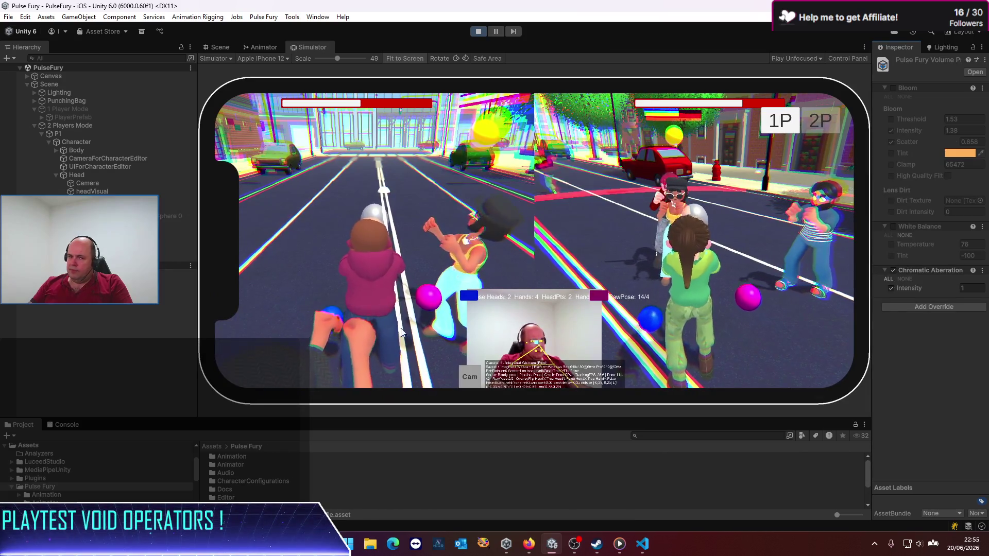
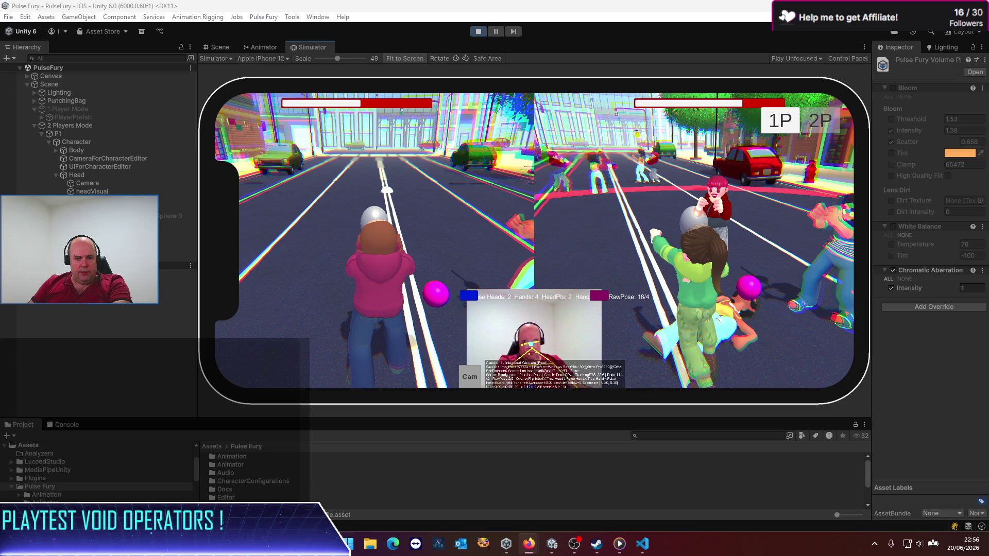
Ask ChatGPT, in French, how to apply bloom or chromatic distortion to one split-screen camera in Unity 6 URP.
mouse_move(0, 190)
left_mouse_down()
mouse_move(326, 189)
mouse_move(565, 171)
left_mouse_up()
double_click(564, 171)
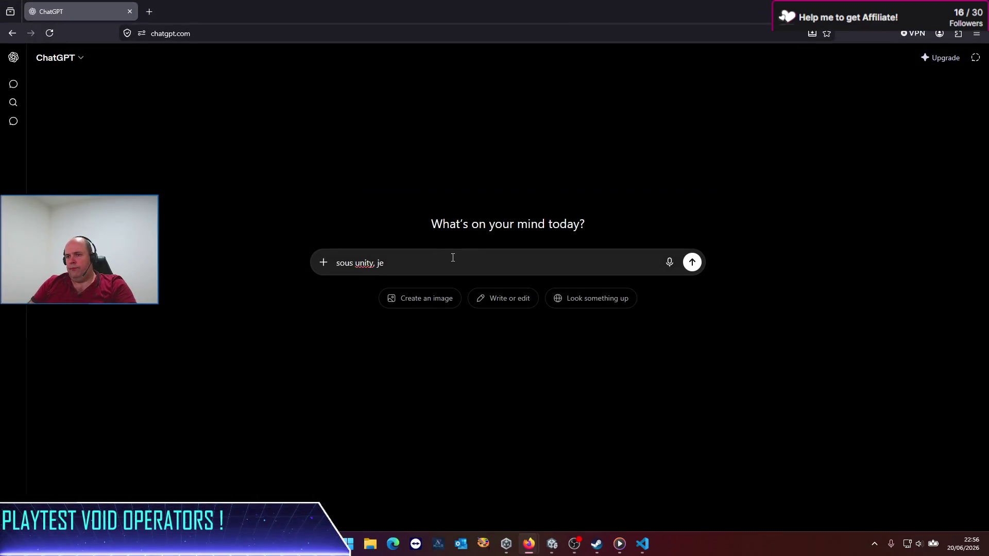
type("comment")
key("BackSpace")
key("BackSpace")
key("BackSpace")
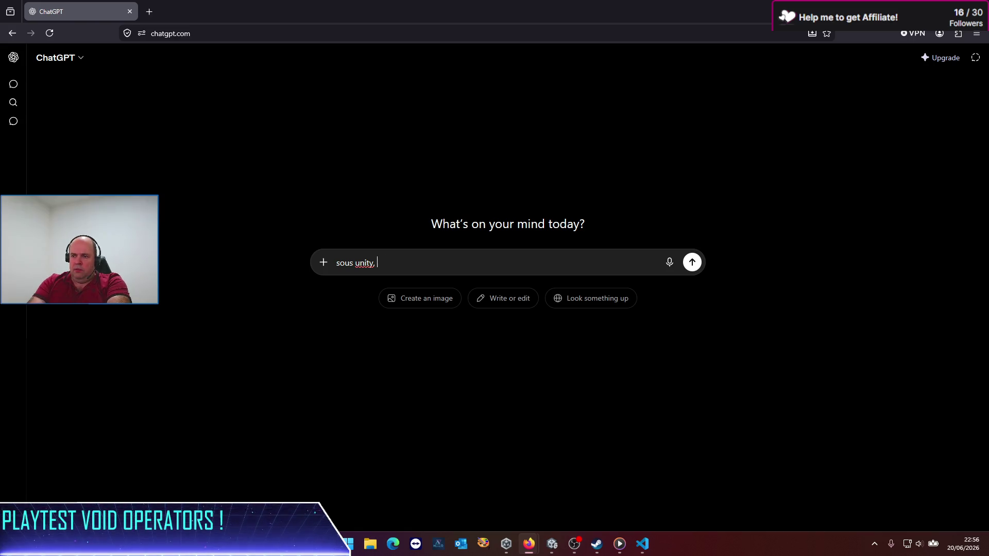
type("j'ai 2 camé")
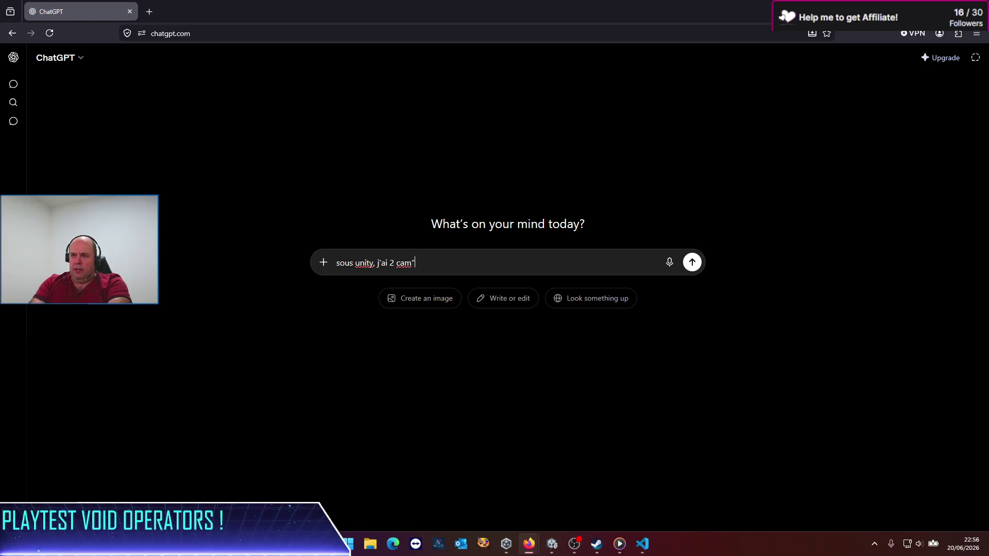
type("s pour ")
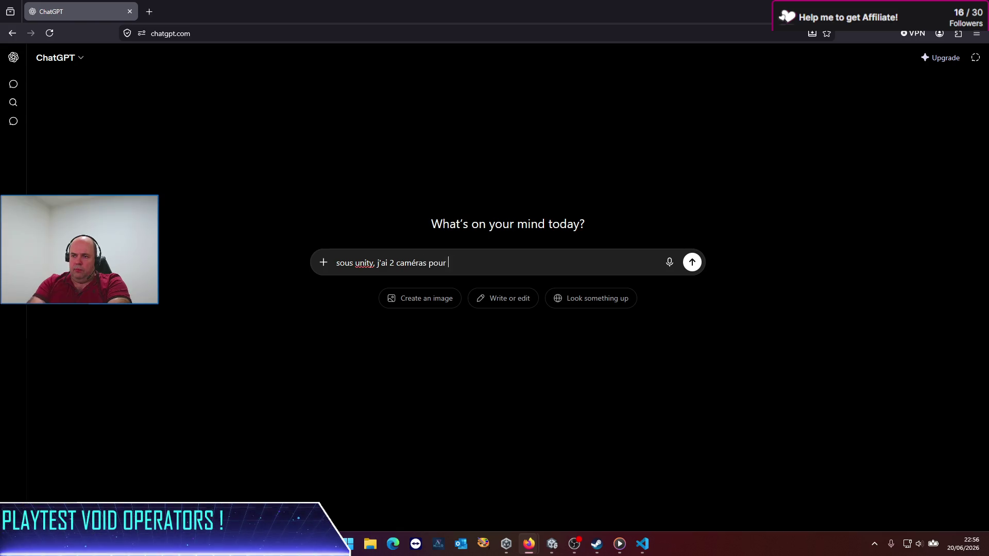
type("un mode de je")
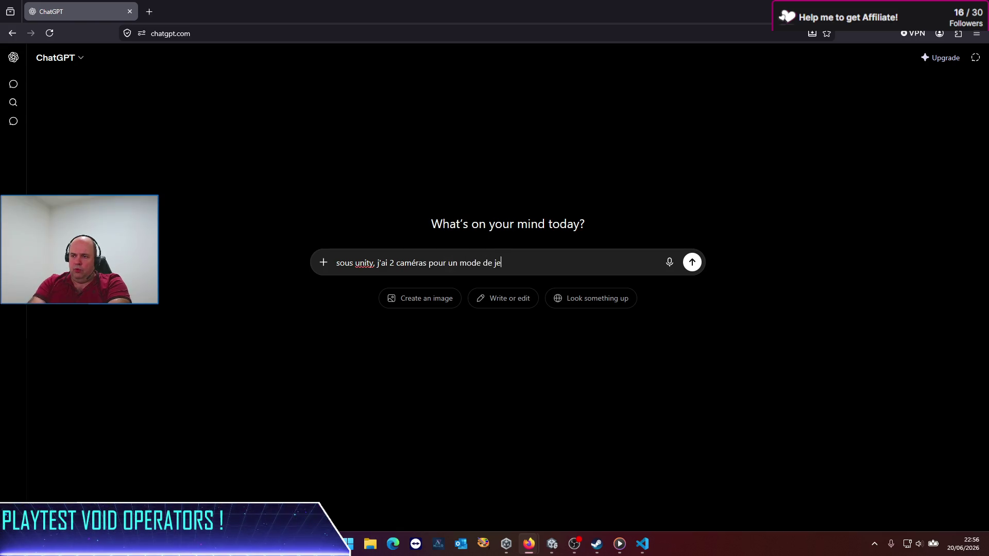
type("u split screen. Si je veux appliquer du ")
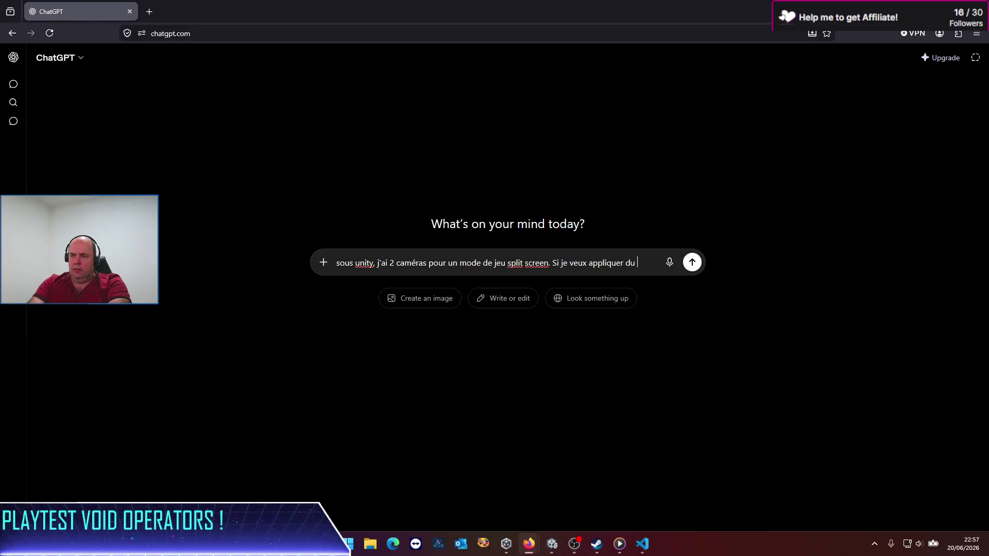
type("bloom oi")
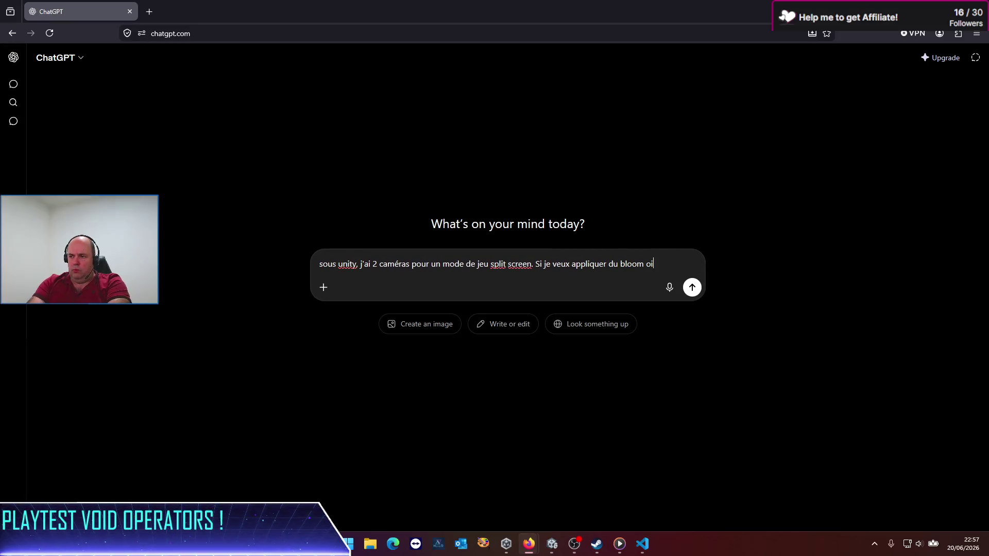
key("BackSpace")
type("u de la dist")
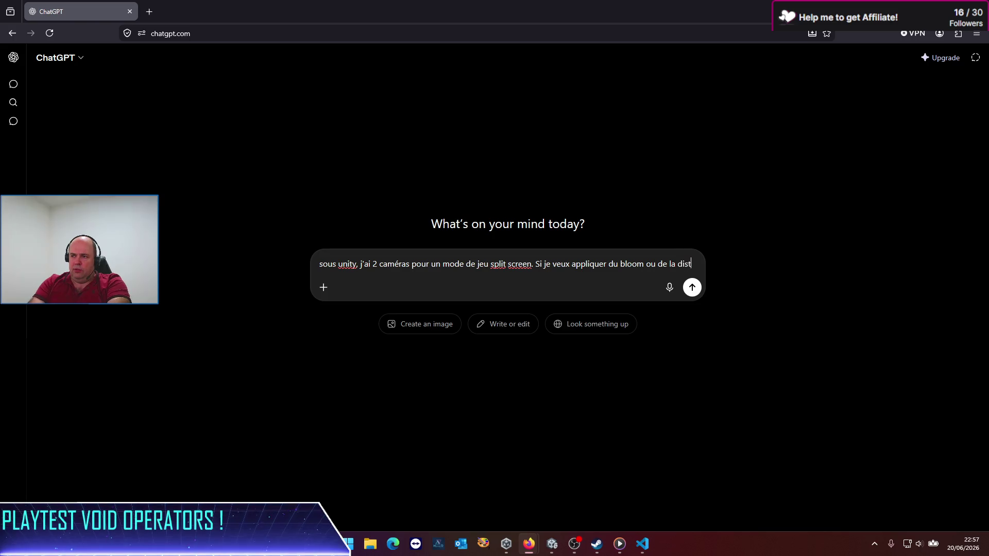
type("ortio")
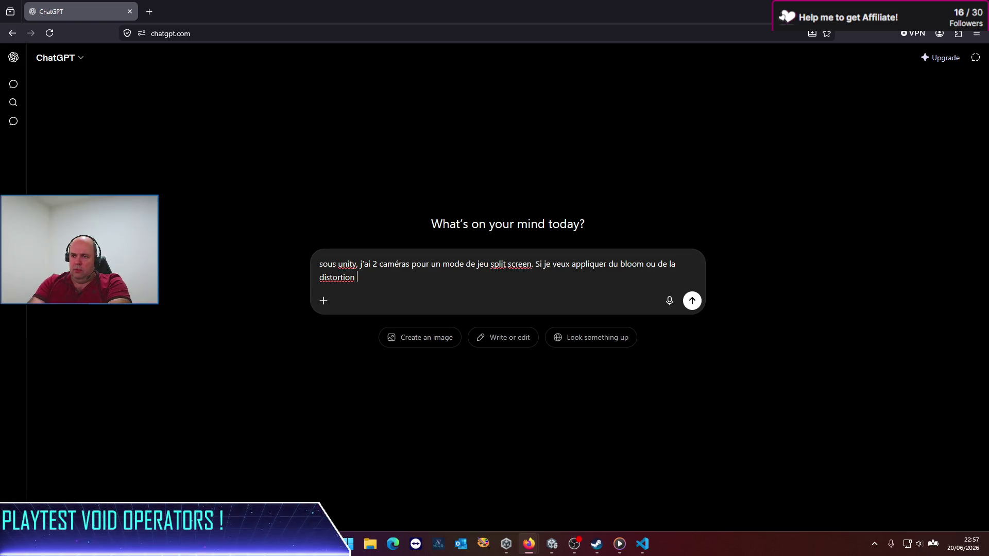
type("n ")
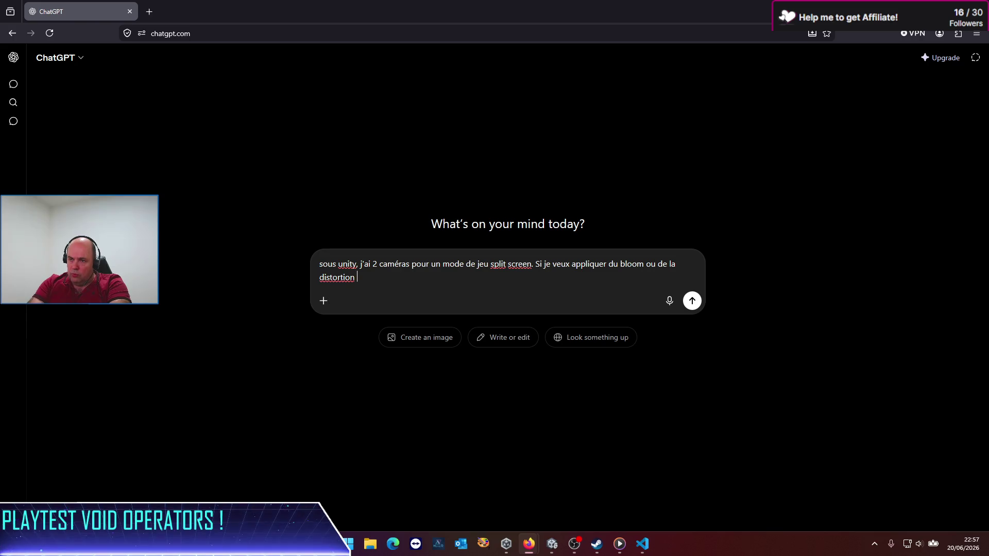
type("chromatiqu")
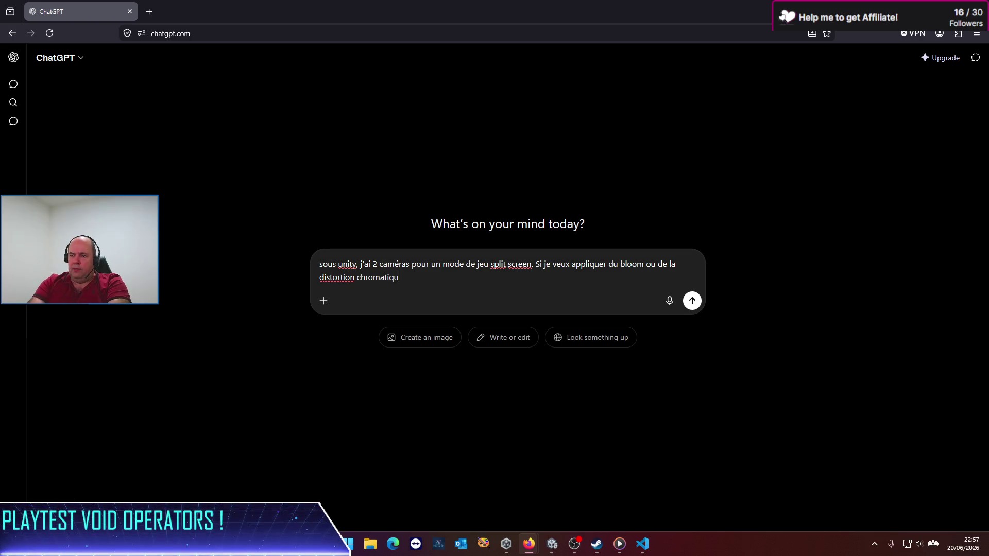
type("e uniquement")
key("BackSpace")
key("BackSpace")
key("BackSpace")
type("ement sur une ")
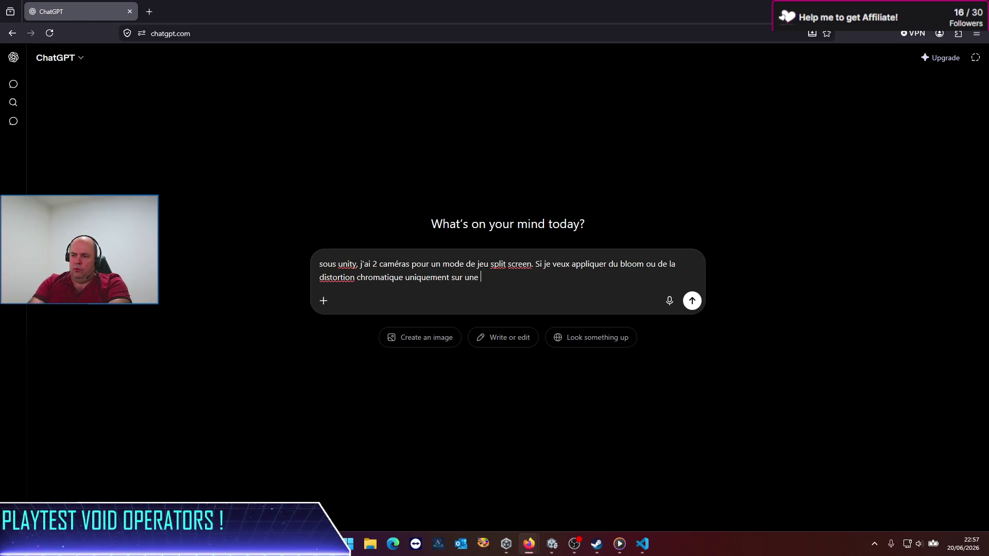
type("seule des 2 cam")
type("éras, quel")
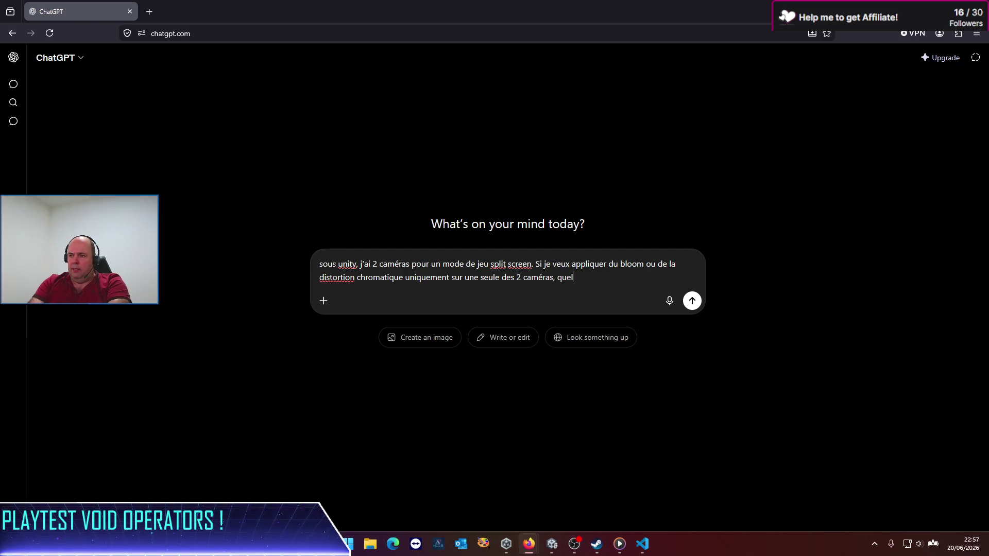
type("le est ta p")
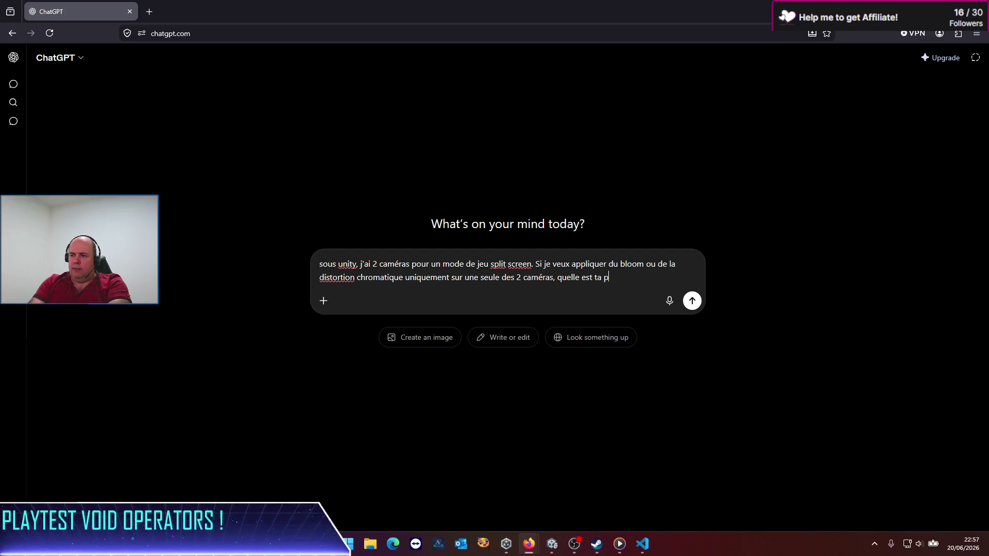
type("réco ? Unity 6 ")
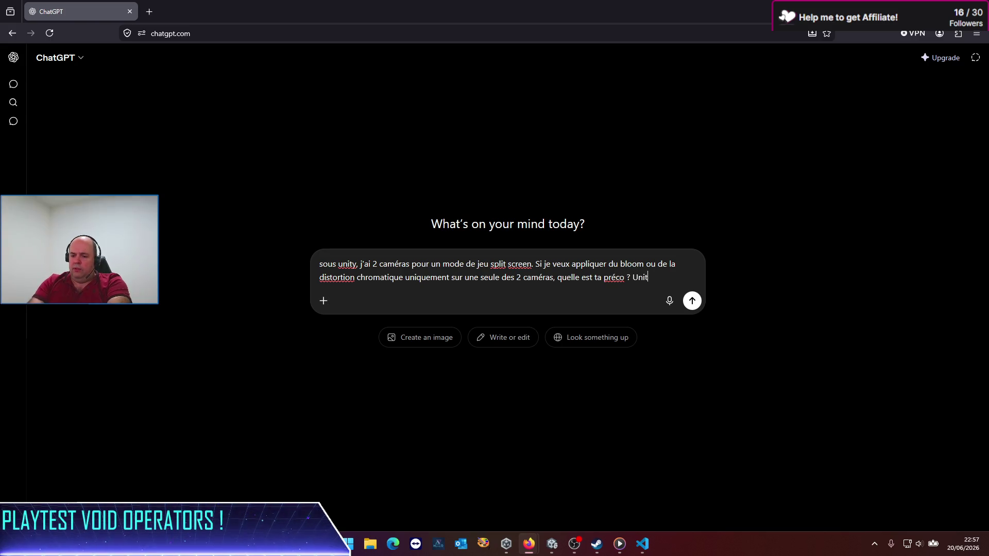
type("URP")
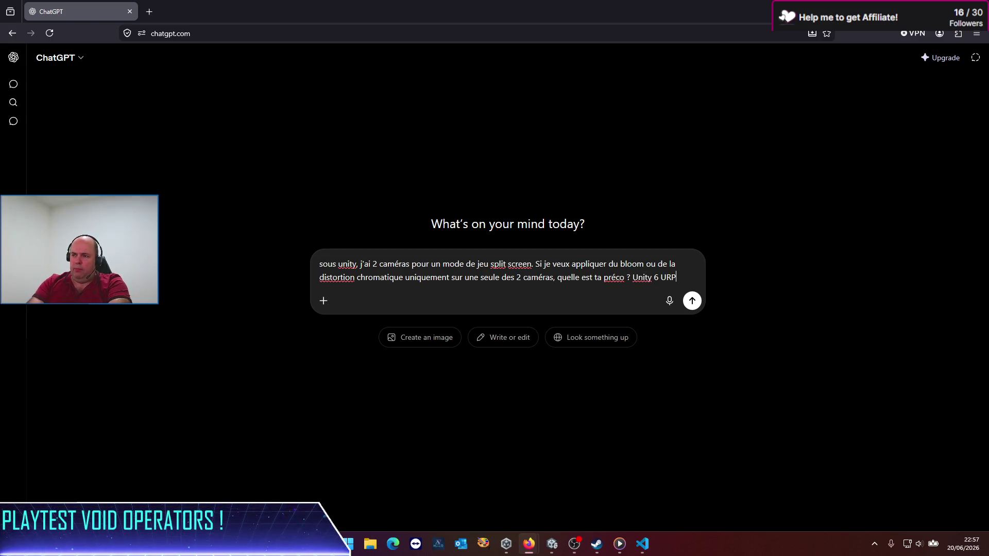
key("Return")
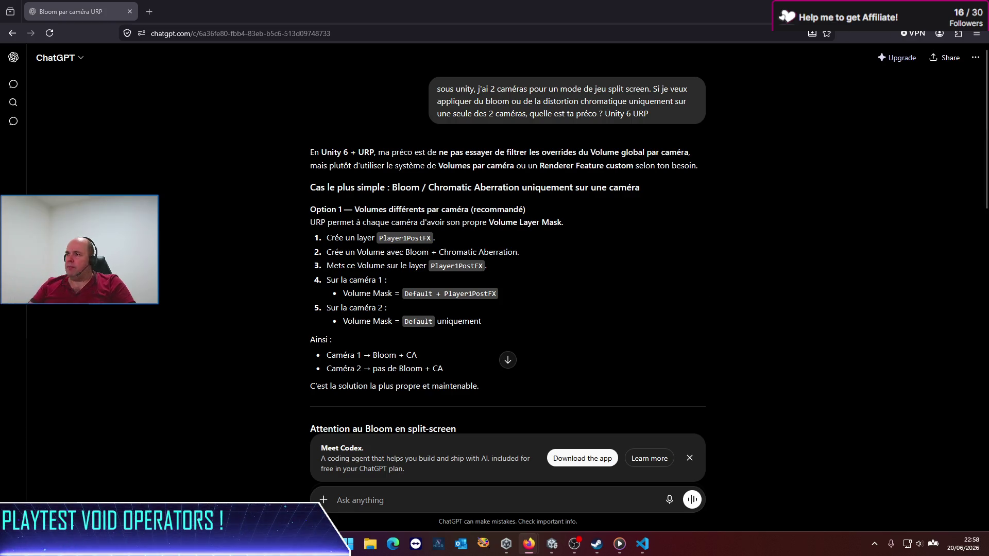
Read ChatGPT's advice on per-camera volumes via Volume Layer Mask and return to the Unity editor.
key("alt+Tab")
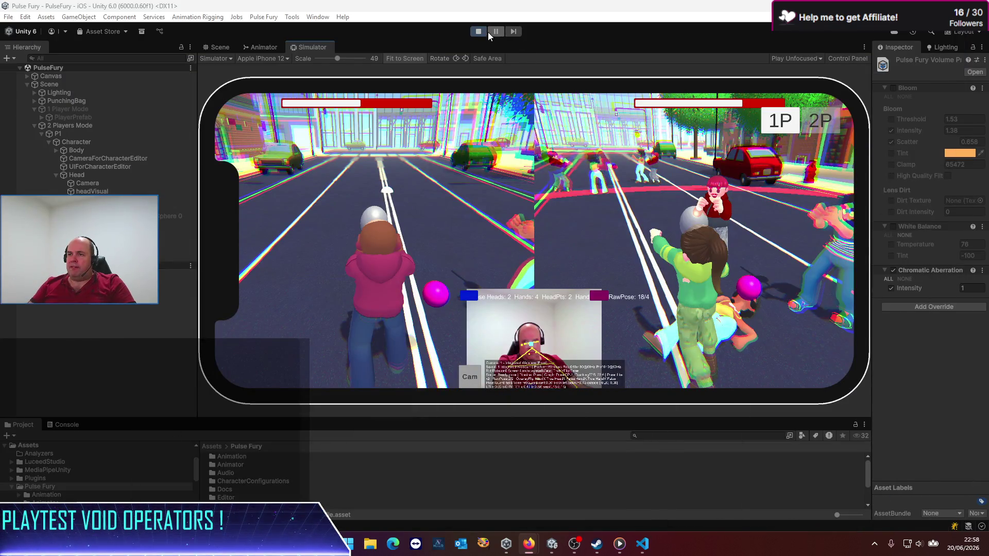
Stop the running game and go to the Assets root in an enlarged Project panel.
left_click(487, 32)
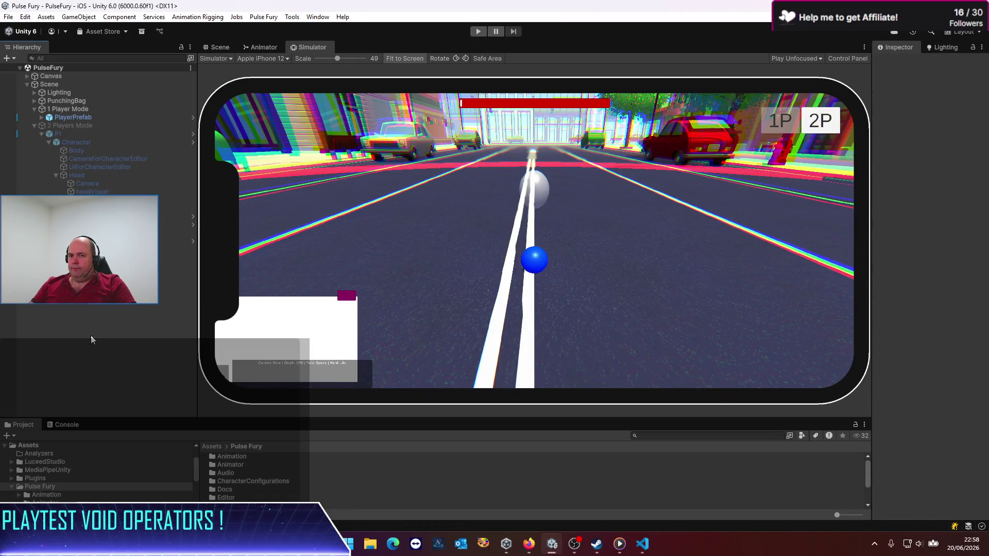
left_click_drag(260, 418, 288, 263)
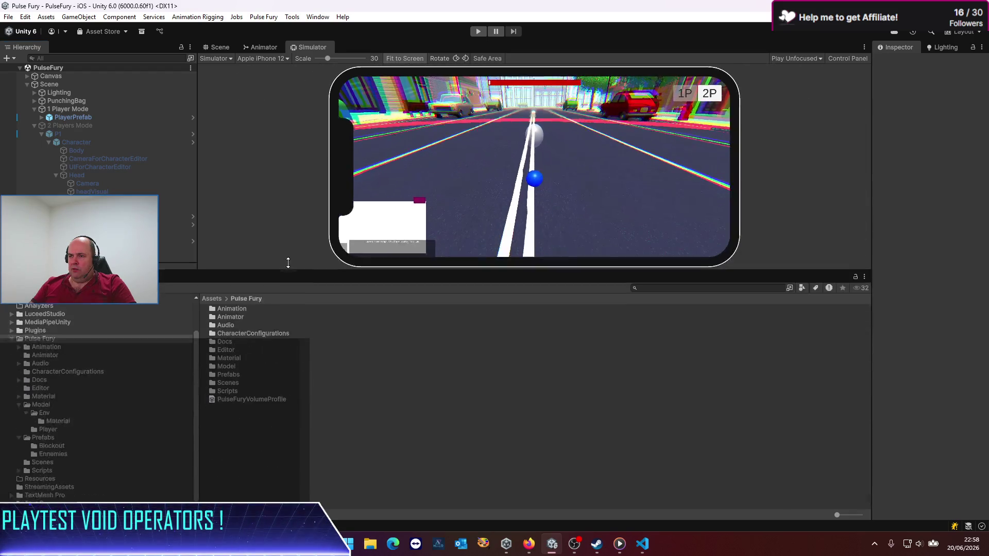
left_click(213, 298)
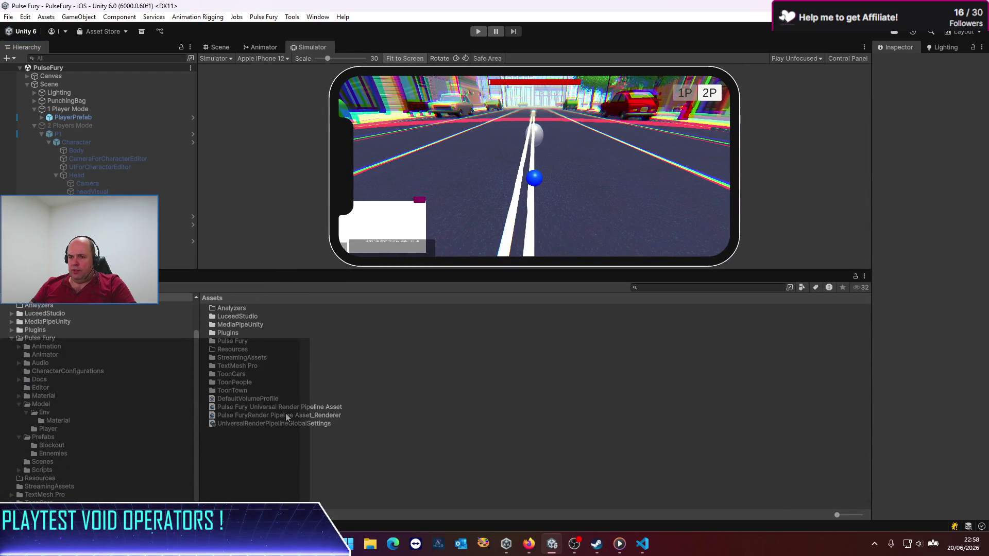
Select the Pulse Fury URP asset and scroll its widened Inspector to the Volumes section.
left_click(258, 398)
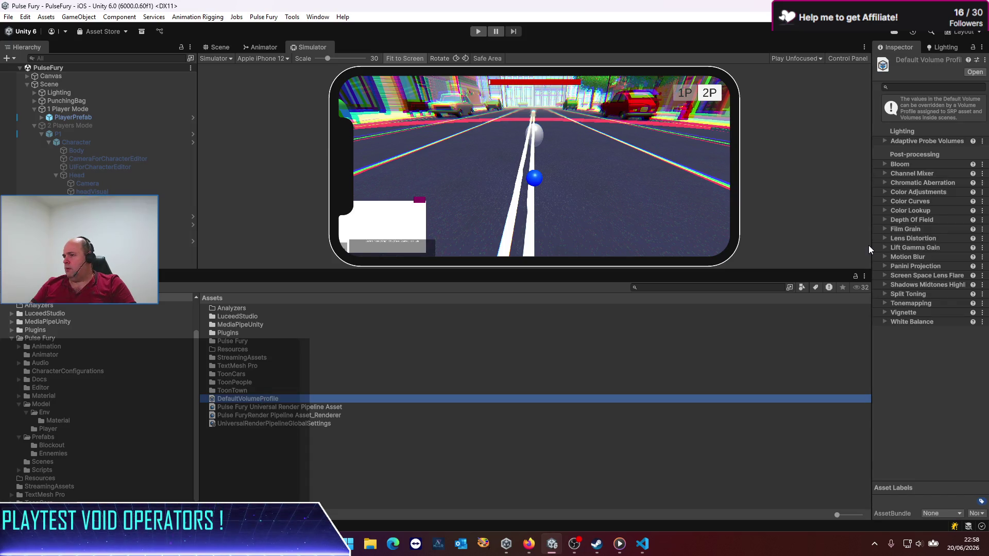
left_click(287, 409)
left_click(290, 415)
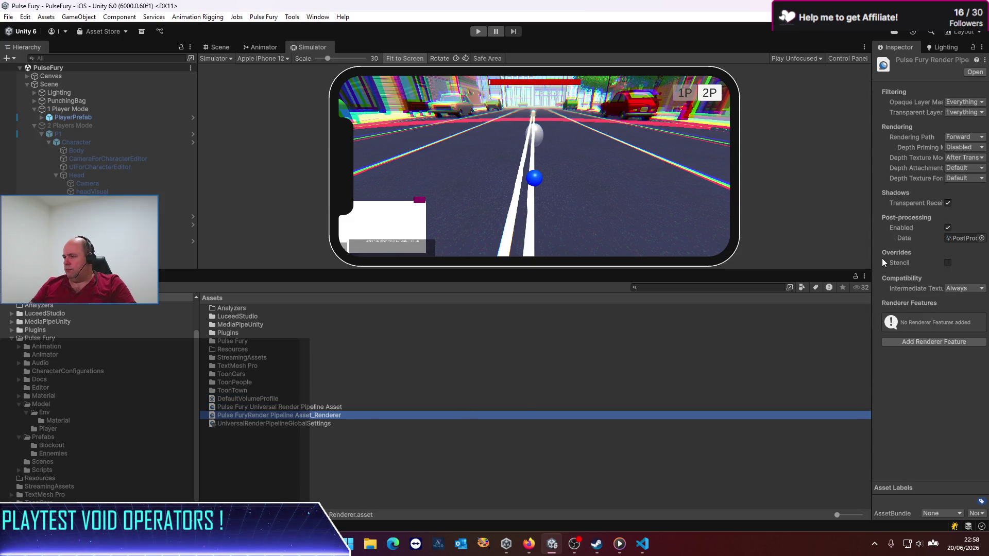
left_click(309, 407)
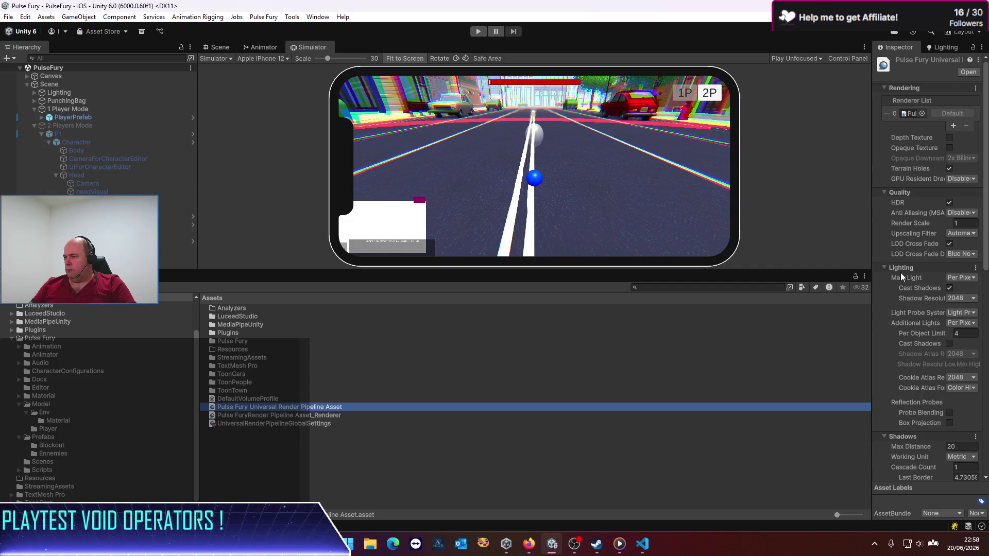
left_click_drag(872, 302, 545, 302)
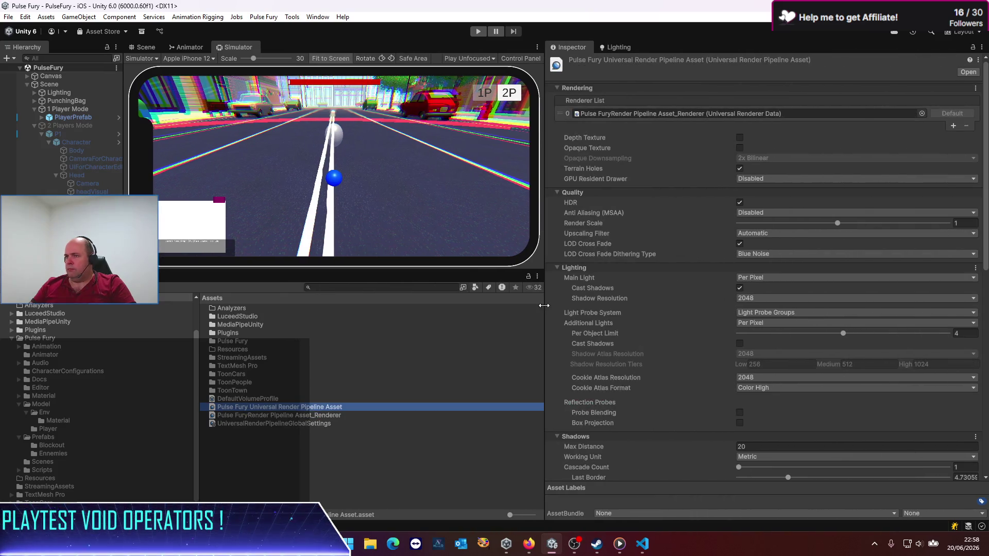
scroll(657, 310, "down", 10)
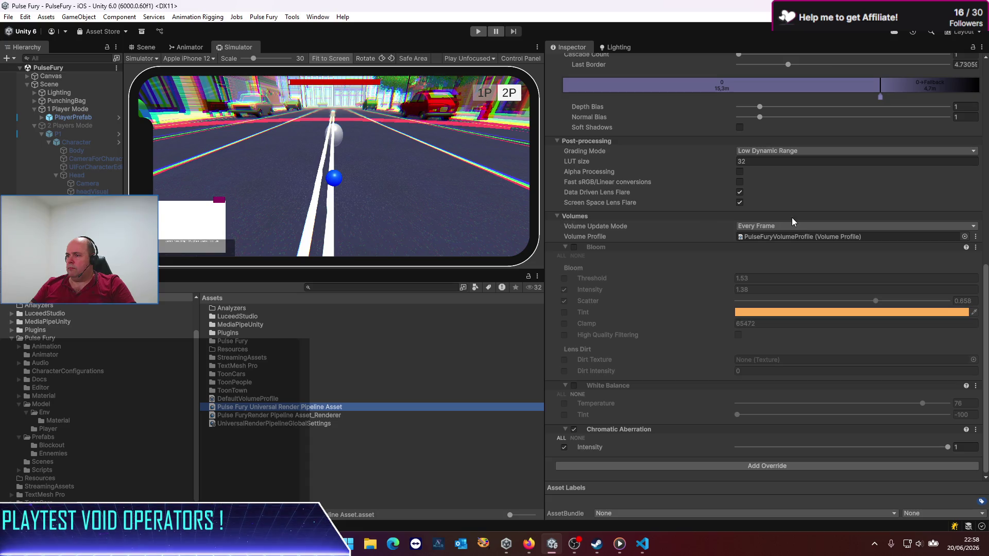
Remove the Bloom, White Balance and Chromatic Aberration overrides from the volume profile.
left_click(975, 248)
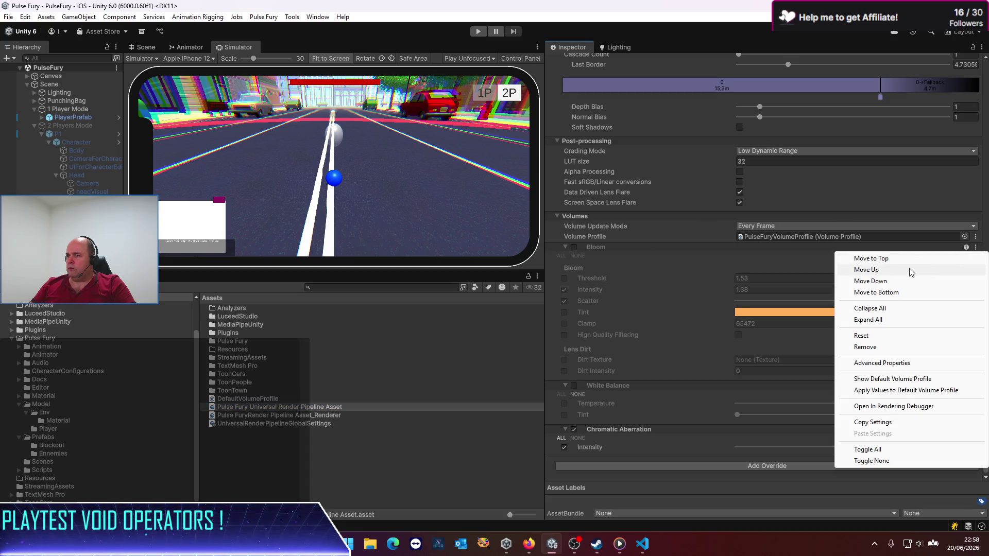
left_click(865, 346)
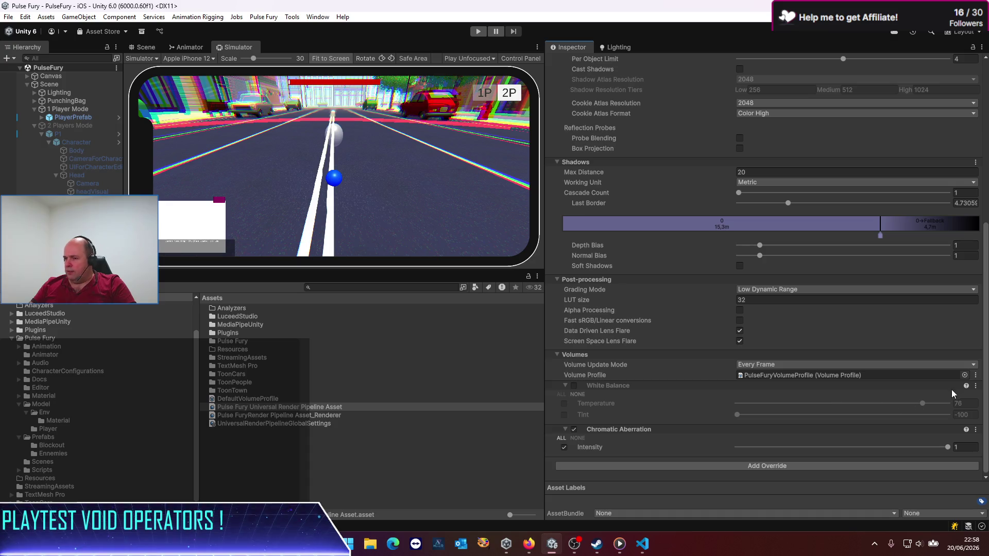
left_click(976, 386)
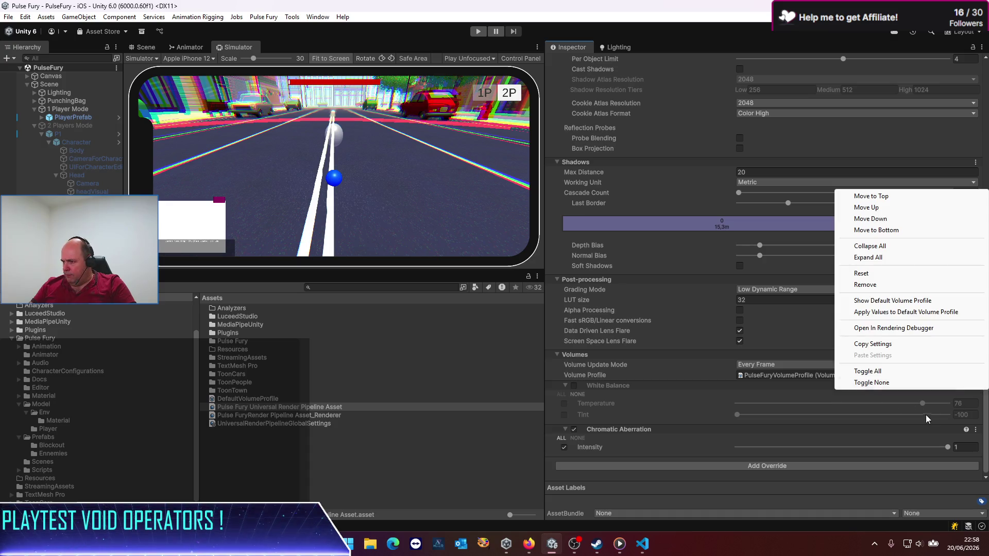
left_click(871, 283)
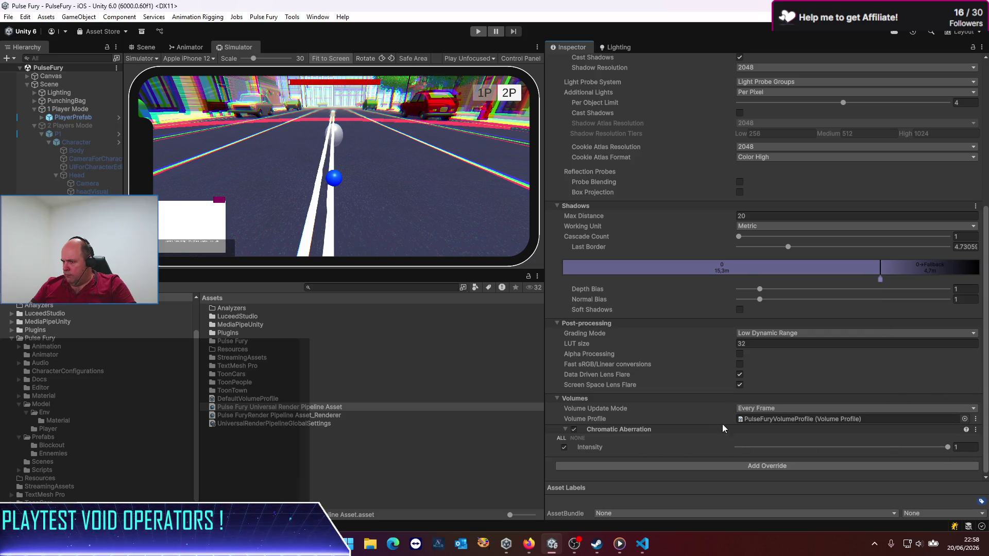
left_click(975, 429)
left_click(870, 329)
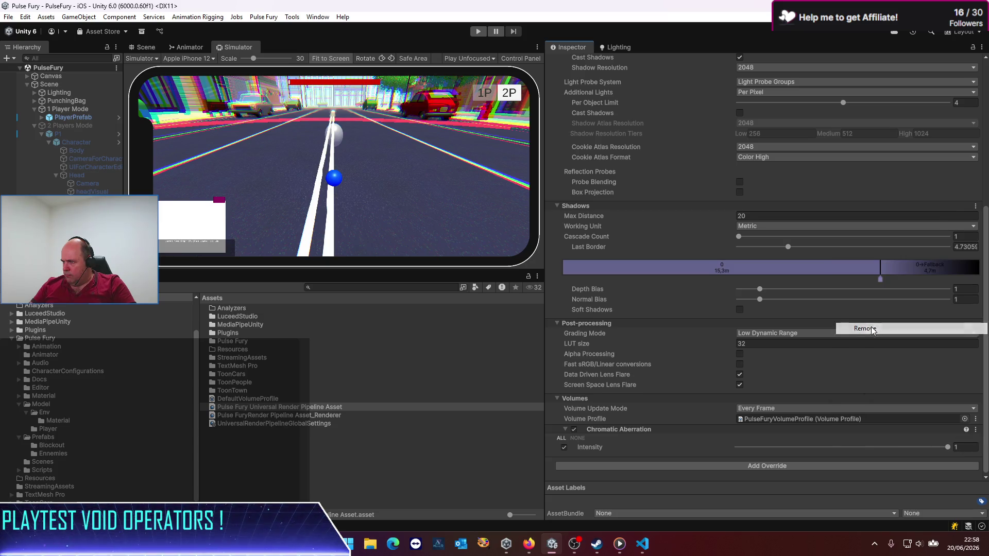
Rename PulseFuryVolumeProfile in the Pulse Fury folder to PulseFuryP1VolumeProfile.
left_click(261, 449)
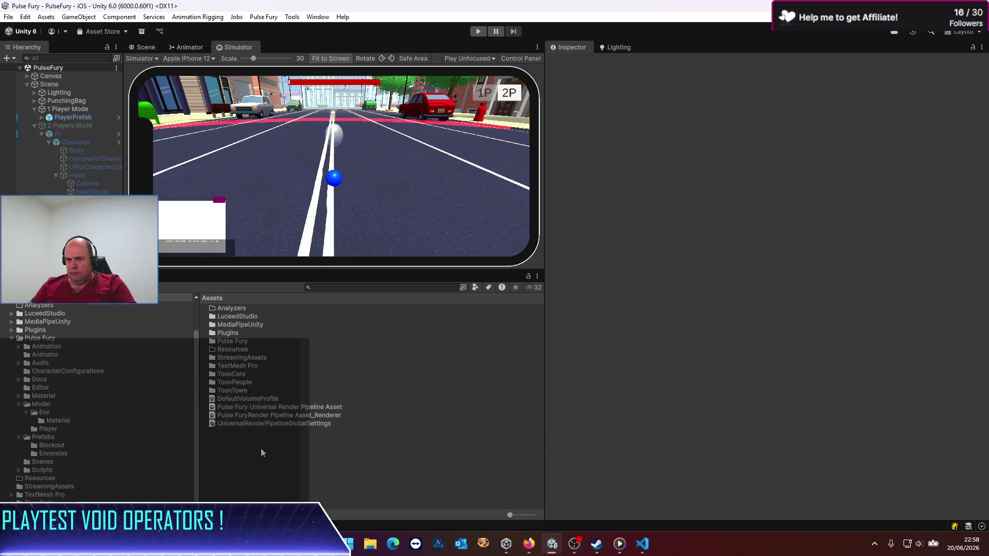
left_click(241, 400)
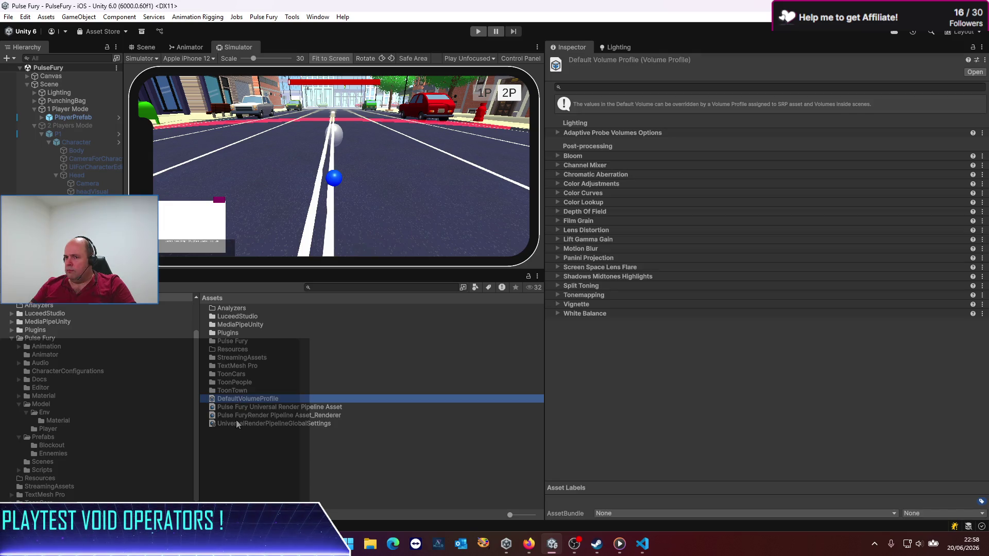
left_click(241, 399, "ctrl")
double_click(235, 342)
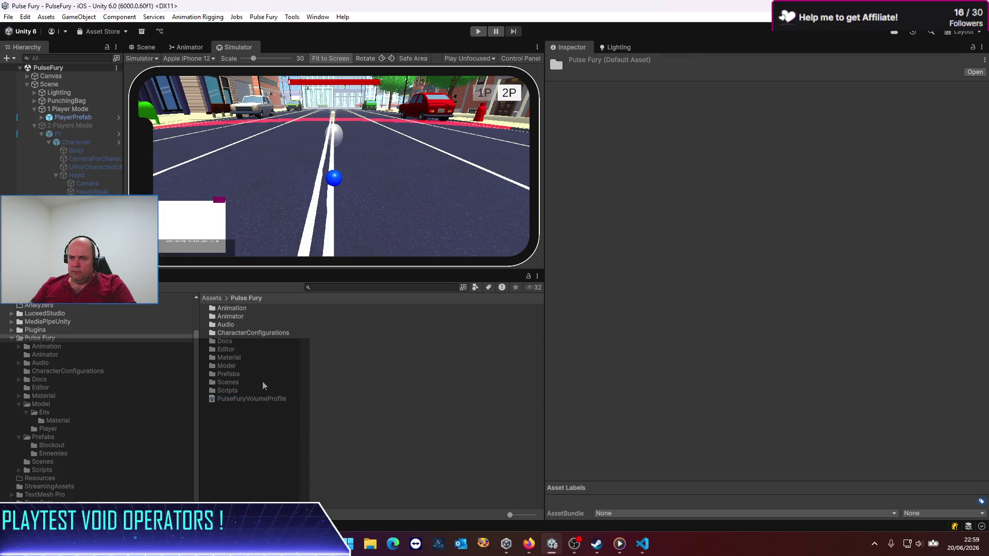
left_click(247, 400)
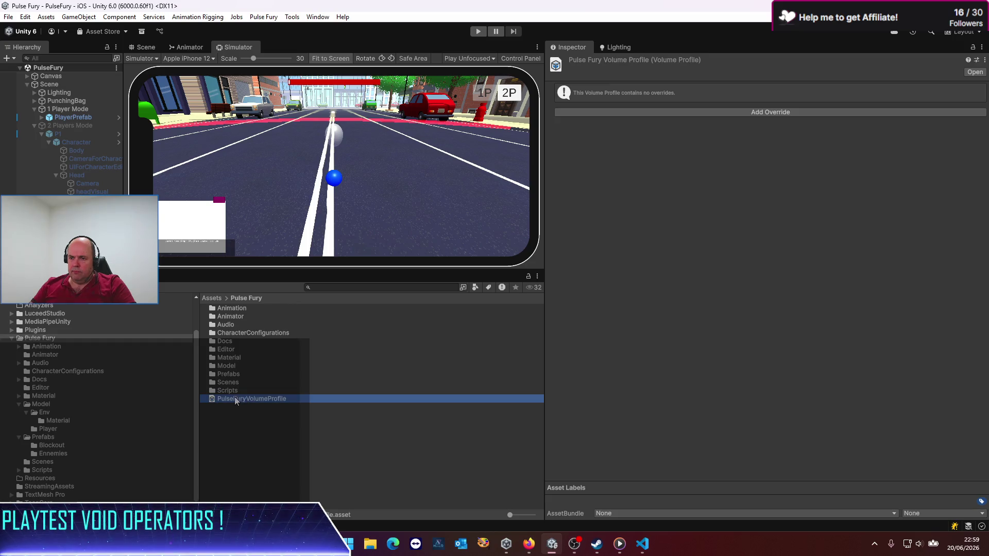
left_click(257, 401)
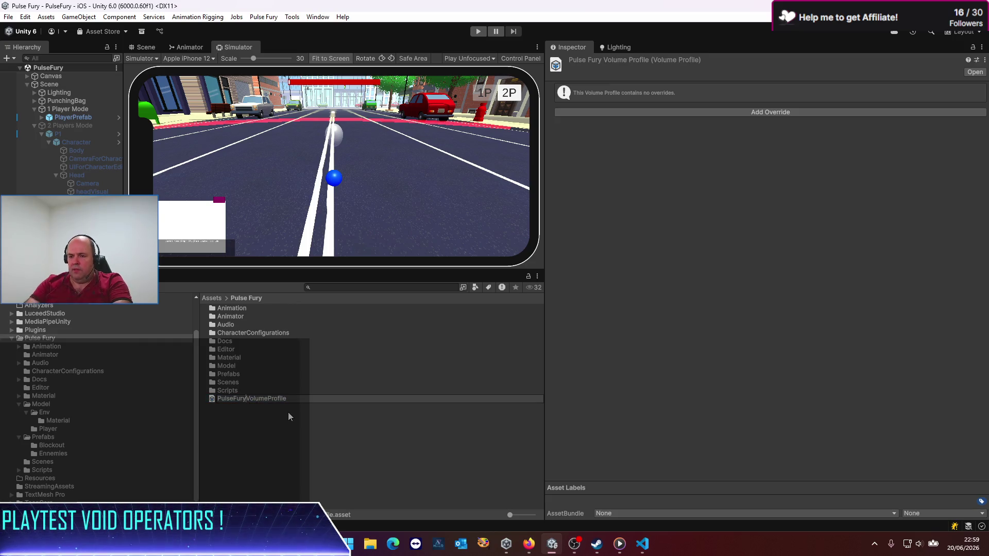
type("P1")
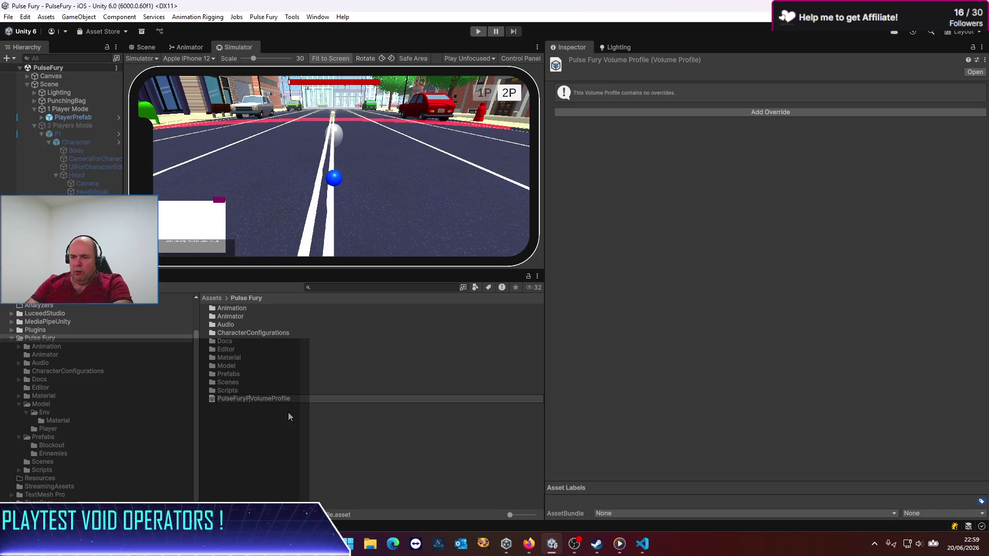
key("Return")
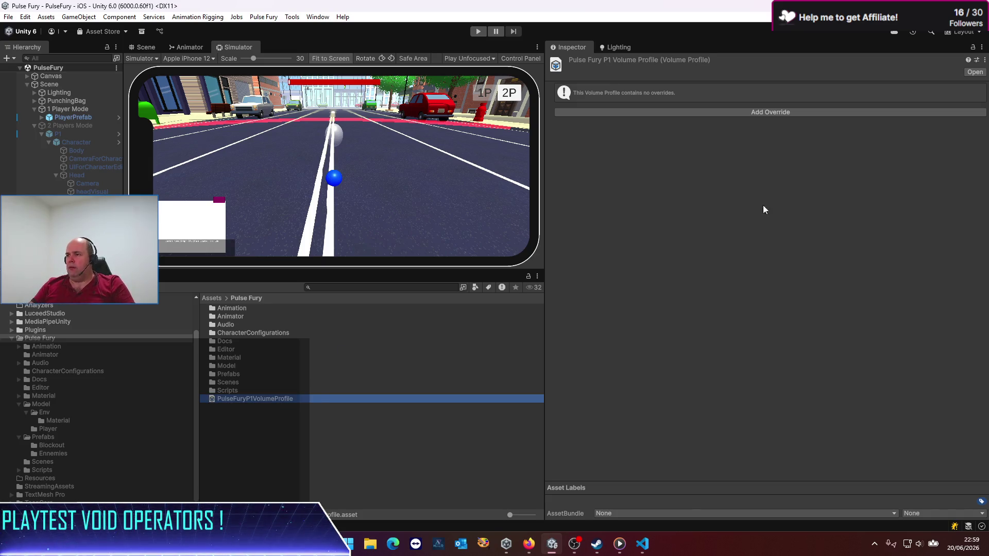
Add Chromatic Aberration and Color Adjustments overrides to the P1 profile, with aberration intensity at 0.609.
left_click(757, 111)
left_click(759, 162)
scroll(765, 245, "down", 3)
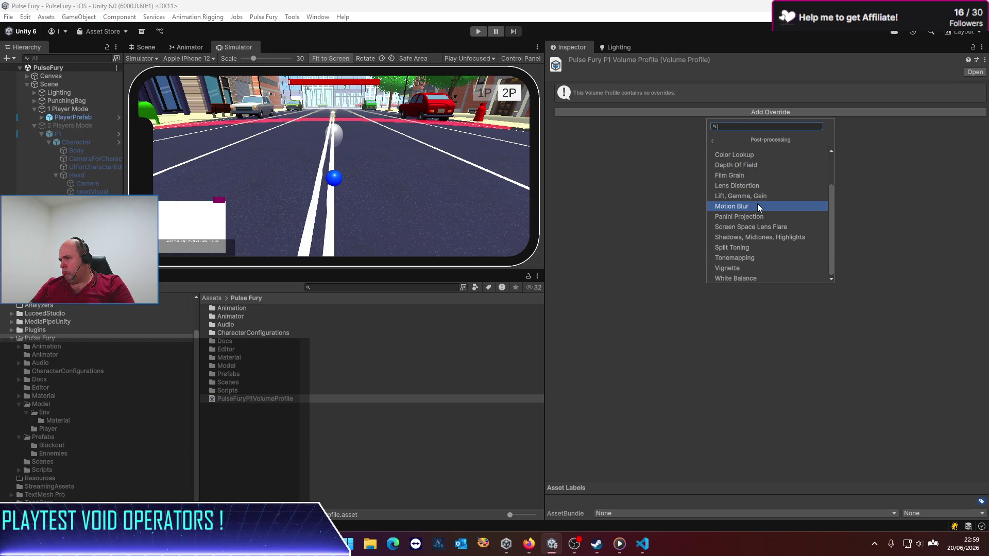
scroll(758, 205, "up", 1)
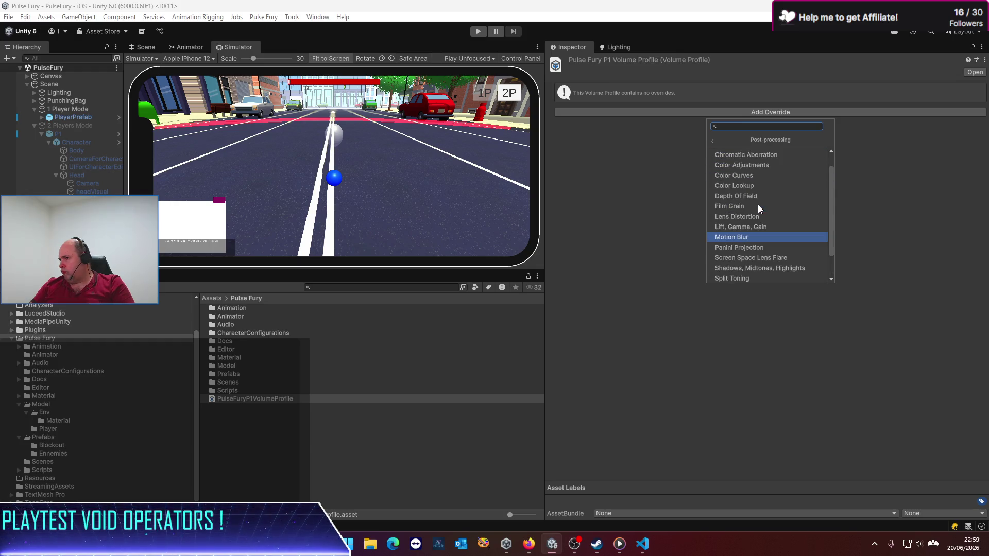
left_click(743, 156)
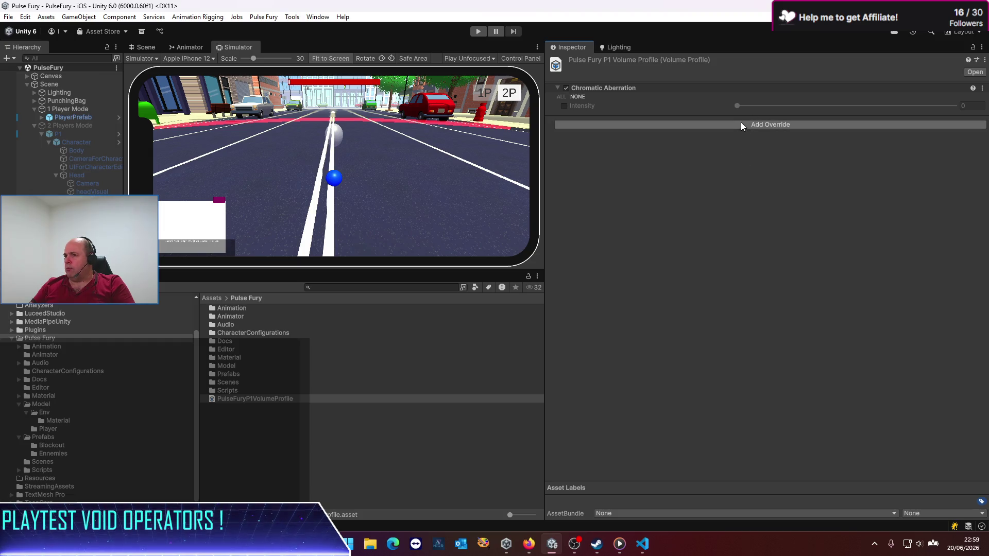
left_click(740, 123)
left_click(741, 175)
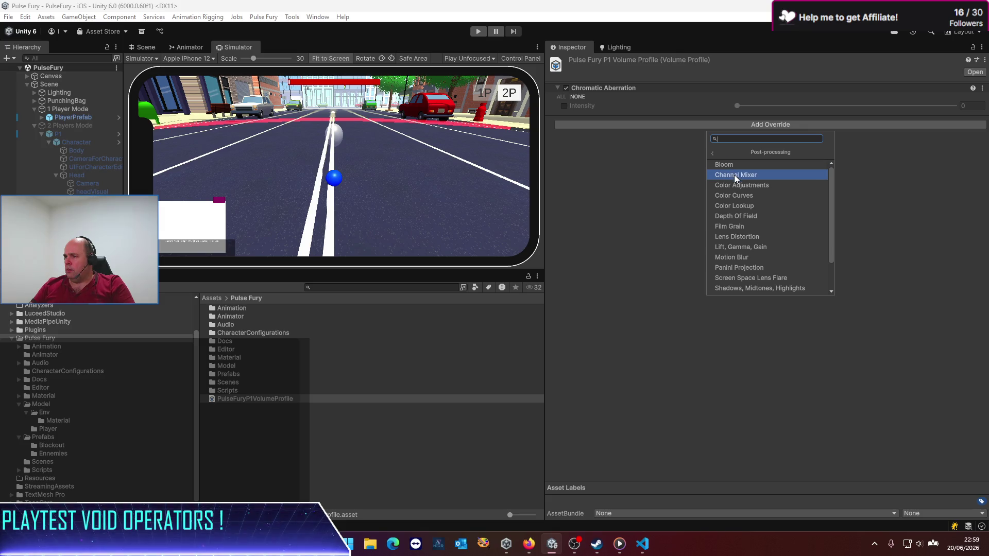
left_click(737, 184)
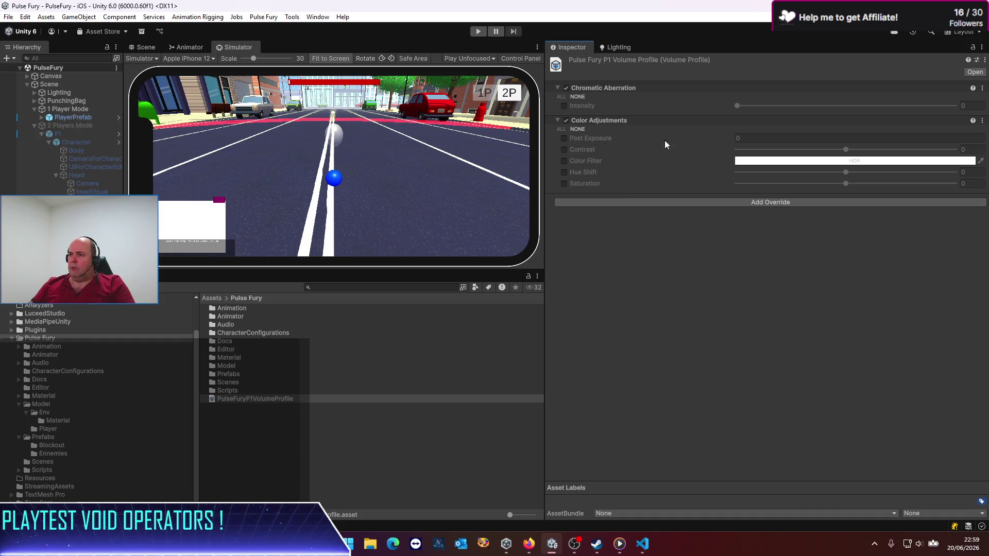
left_click(565, 107)
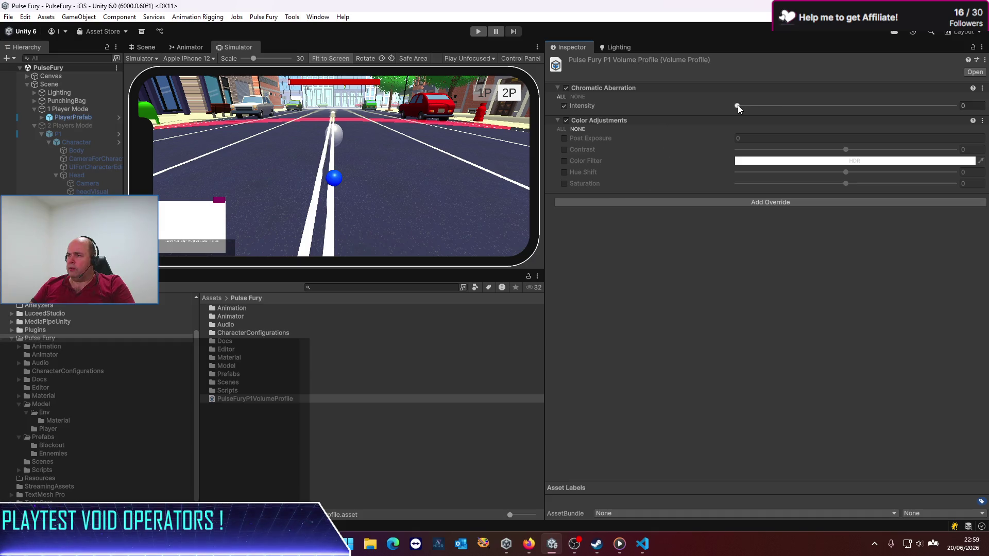
left_click_drag(738, 105, 868, 109)
Duplicate PulseFuryP1VolumeProfile and name the copy PulseFuryP2VolumeProfile.
left_click(269, 438)
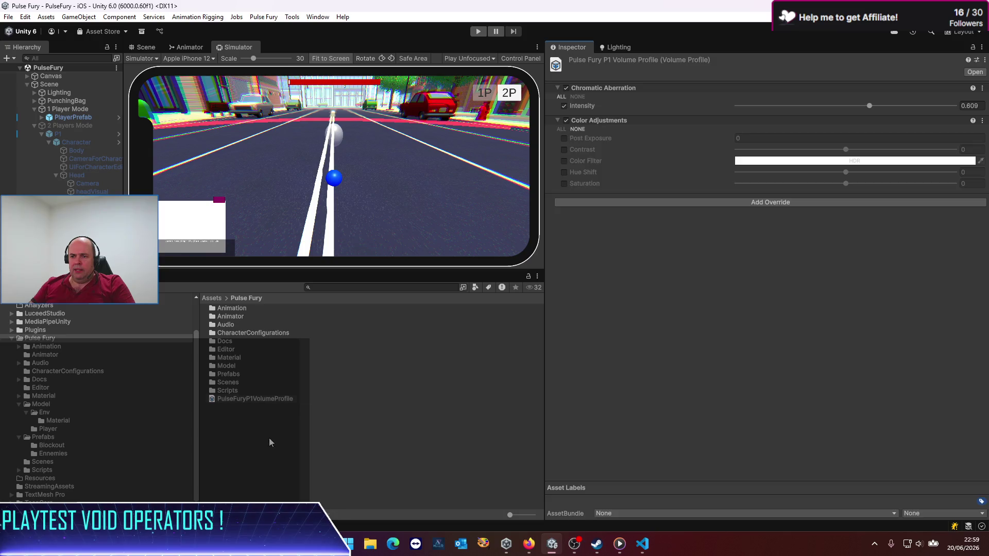
left_click(249, 399)
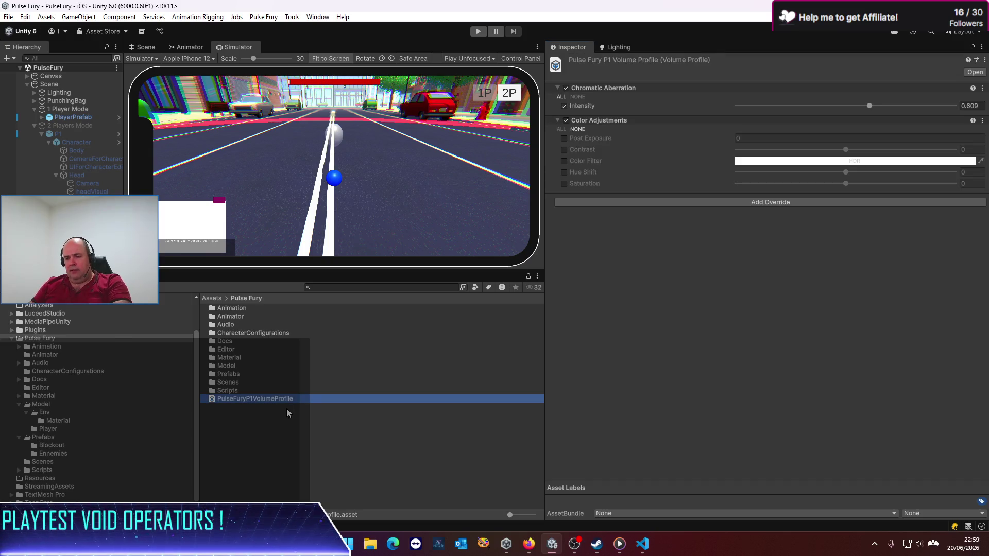
key("ctrl+d")
left_click(249, 407)
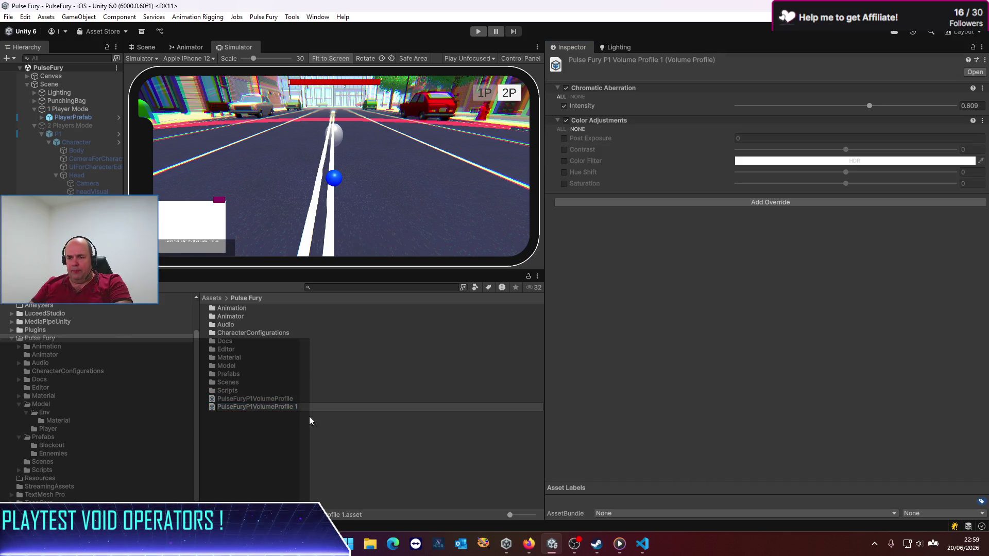
type("2")
key("End")
key("BackSpace")
key("BackSpace")
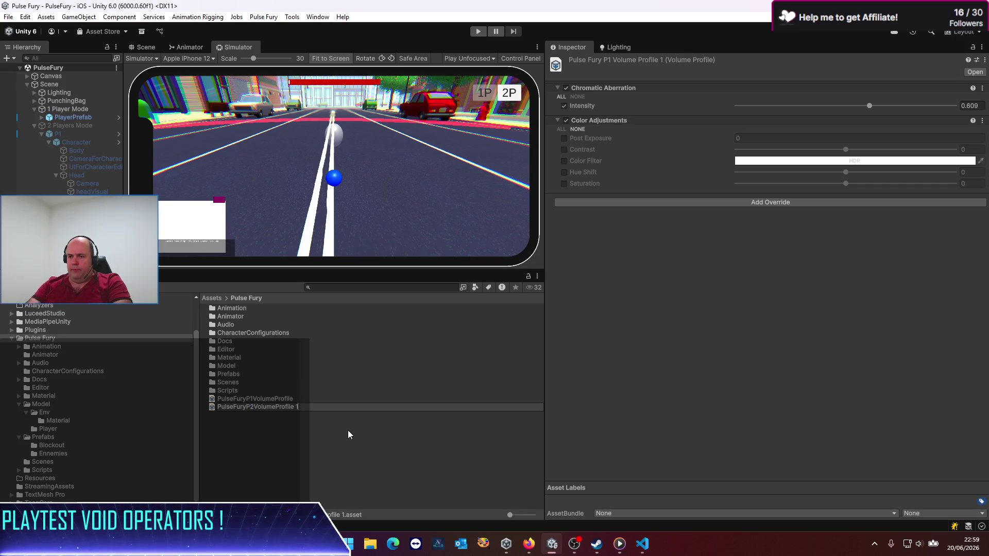
key("Return")
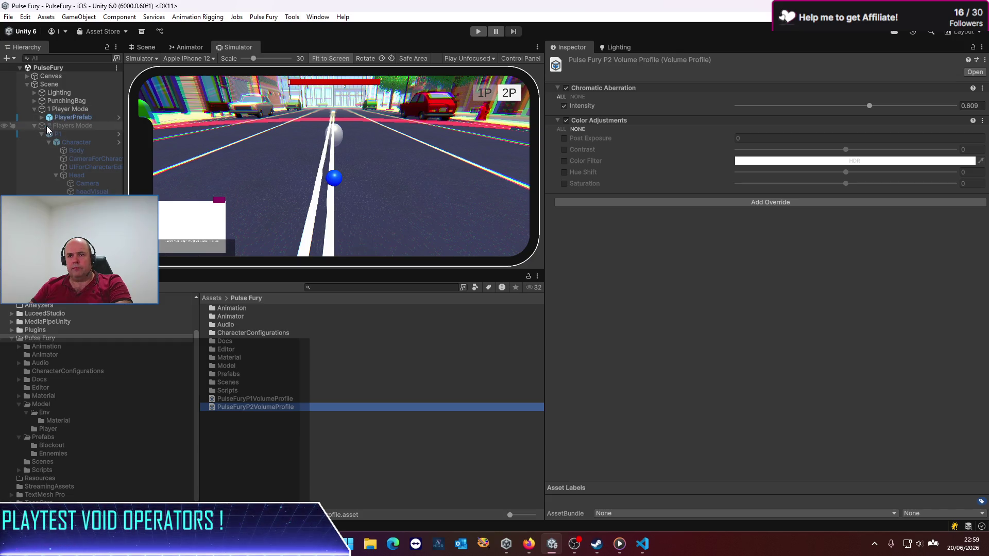
left_click(85, 183)
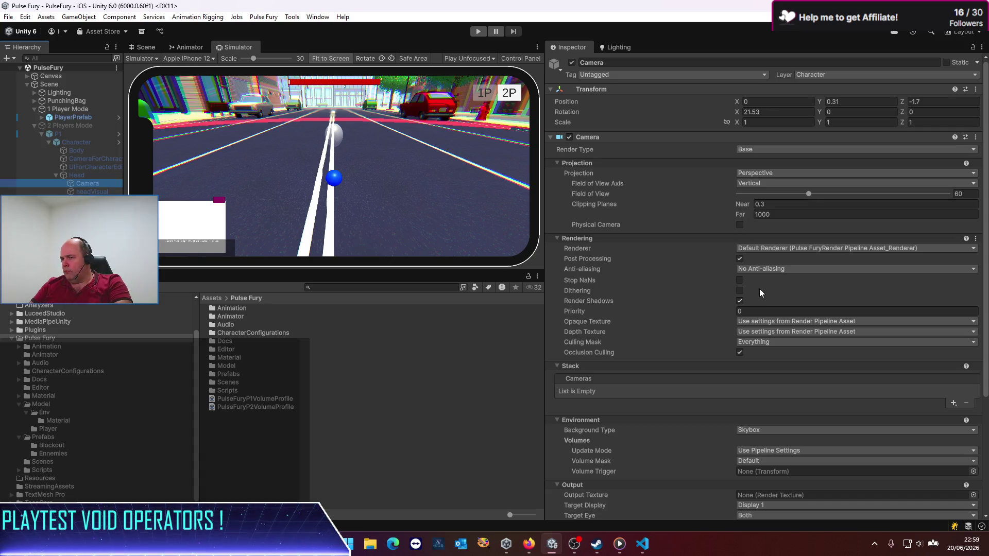
Check the P1 camera's Default volume mask, then compare with ChatGPT's Player1PostFX layer steps.
scroll(681, 292, "down", 1)
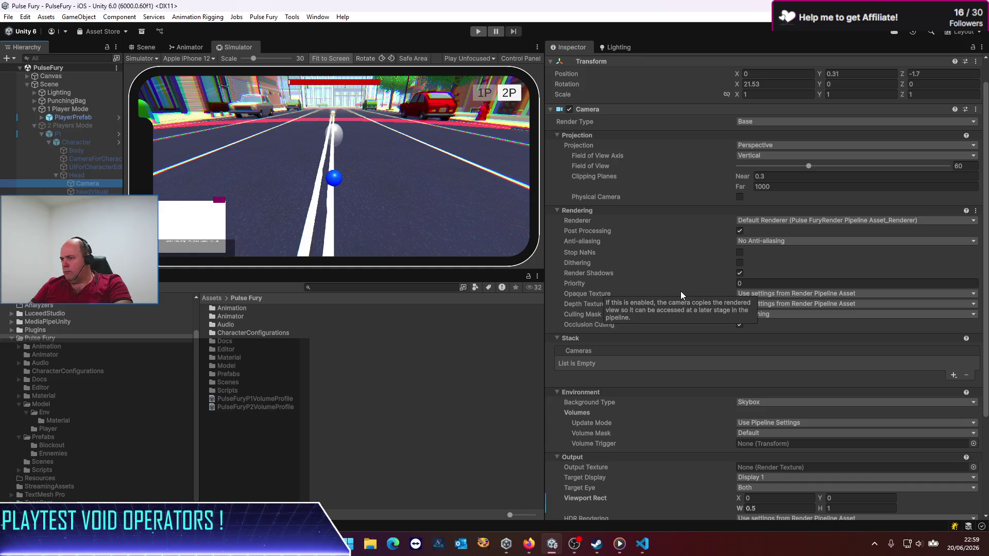
scroll(681, 292, "down", 5)
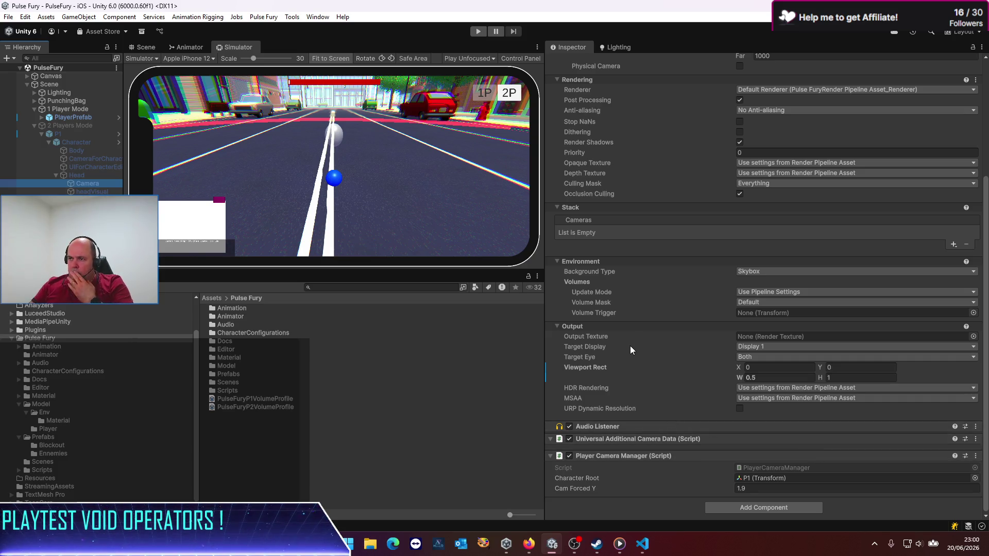
scroll(653, 293, "up", 3)
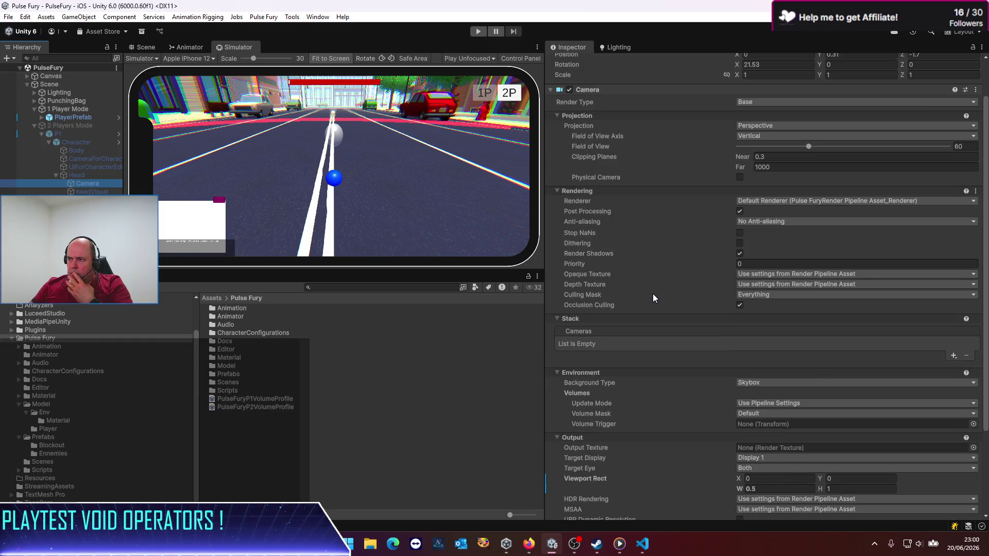
key("alt+Tab")
key("alt+Tab")
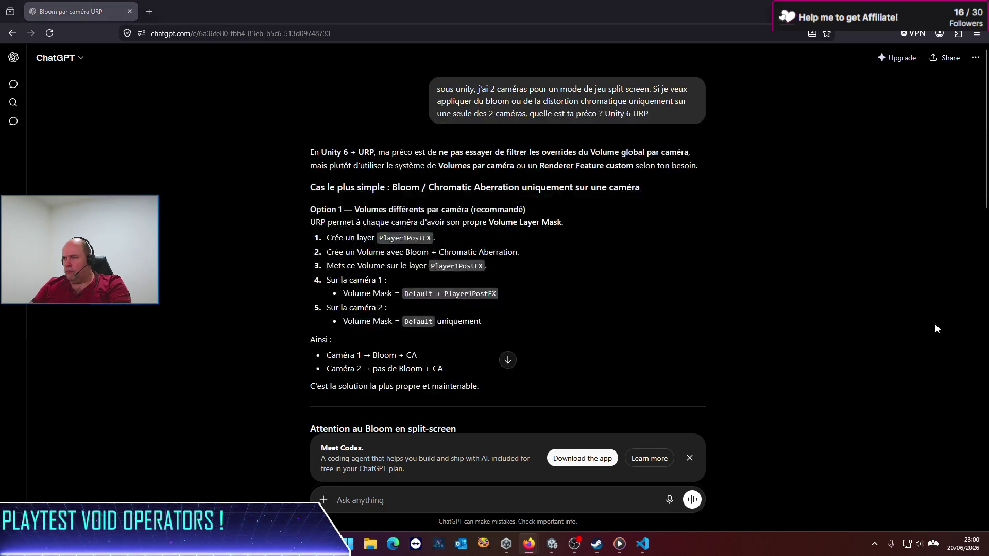
key("alt+Tab")
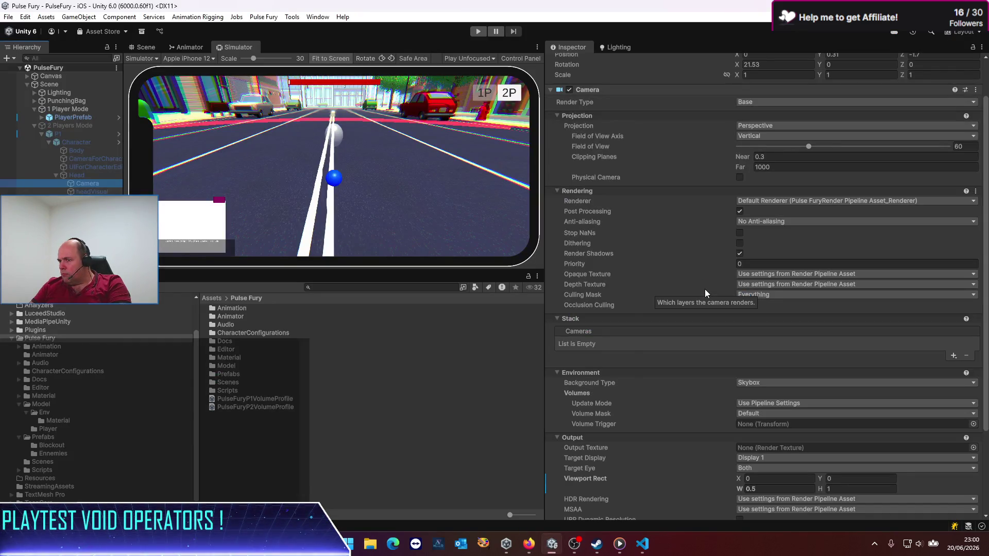
Review the P1 camera's Volume Mask layers unchanged, recheck ChatGPT, and view PulseFuryP1VolumeProfile.
scroll(704, 285, "down", 2)
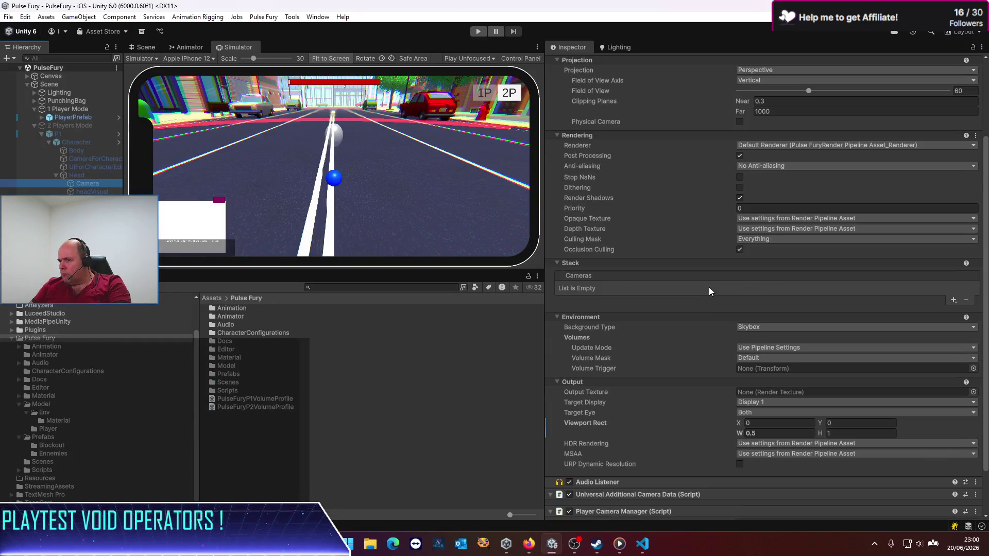
left_click(756, 358)
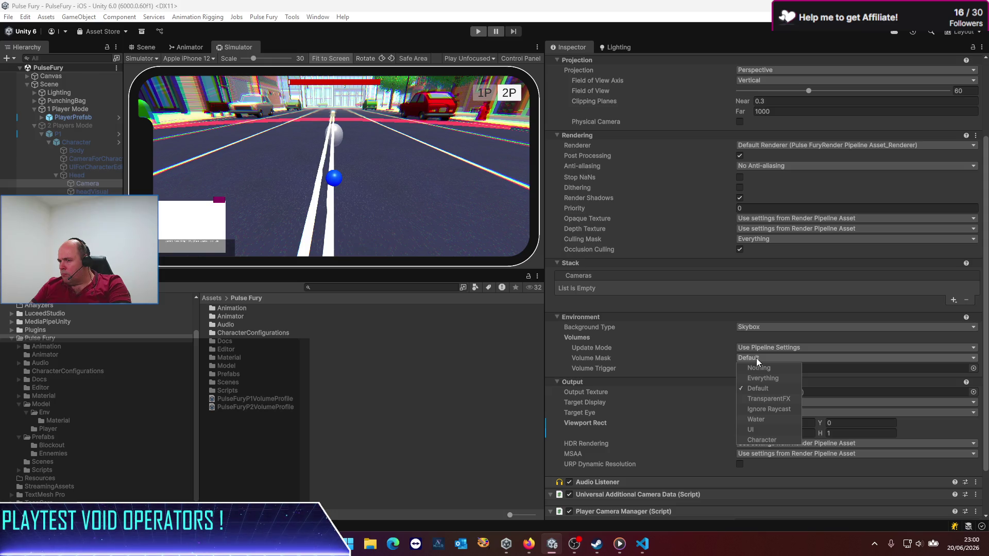
left_click(503, 486)
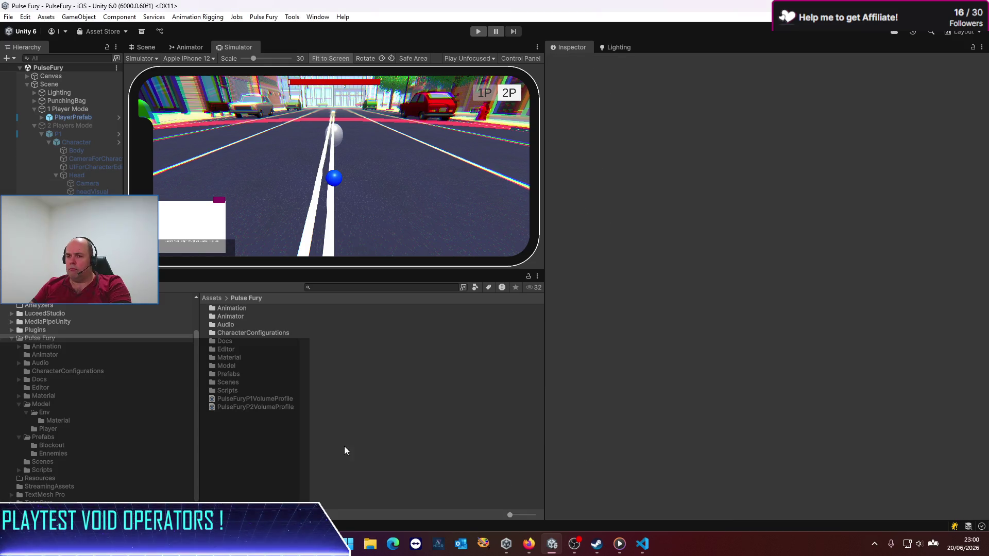
key("alt+Tab")
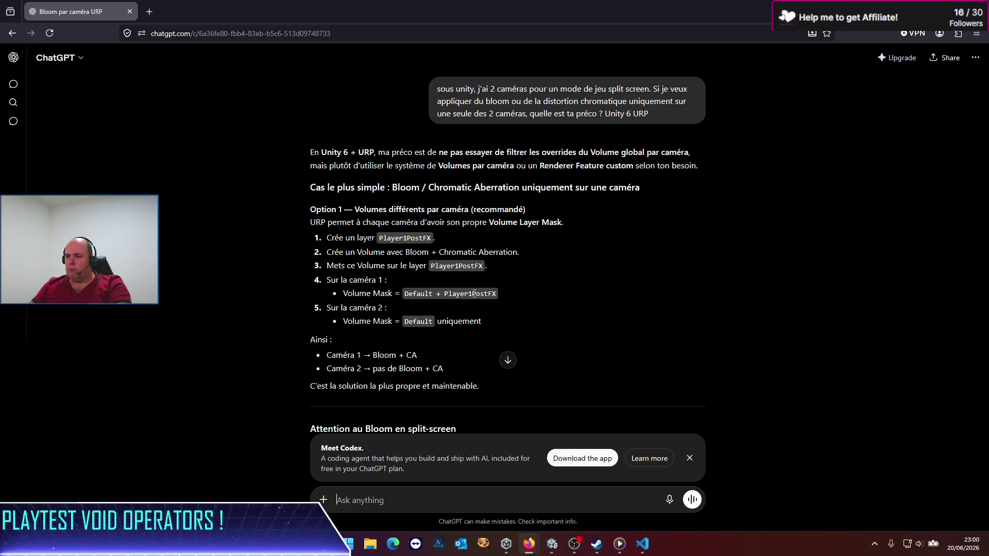
key("alt+Tab")
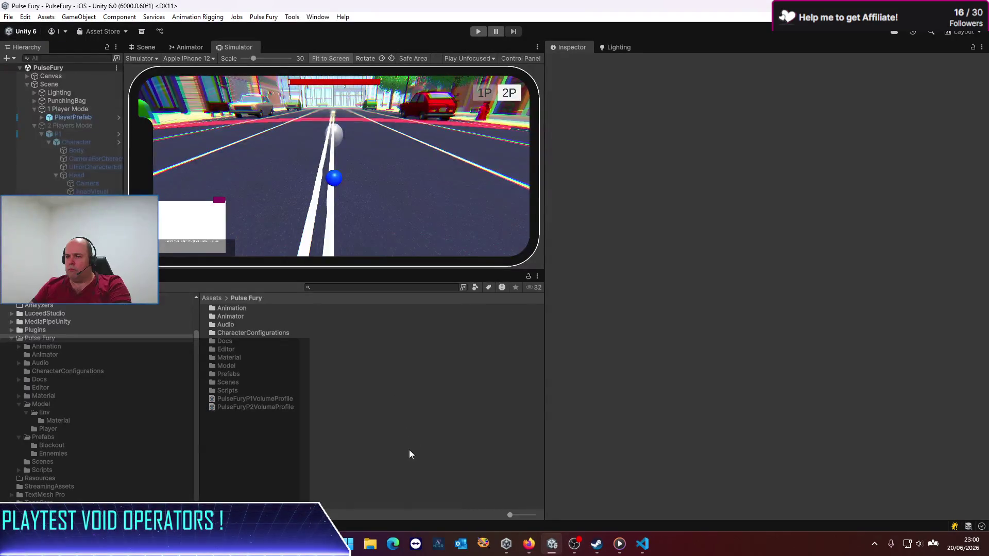
left_click(260, 399)
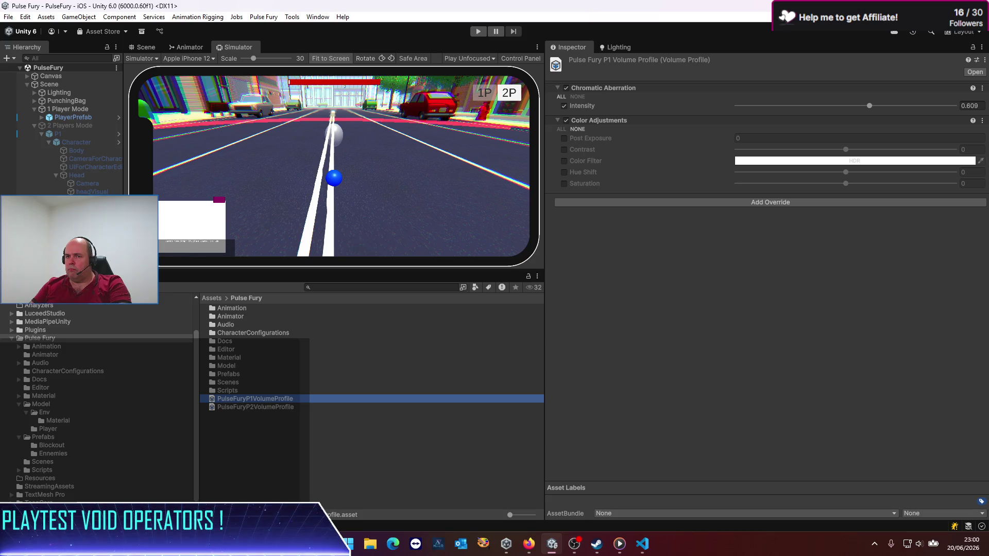
Widen the Hierarchy panel and select the Scene object as parent for a new volume.
left_click_drag(124, 155, 255, 154)
key("alt+Tab")
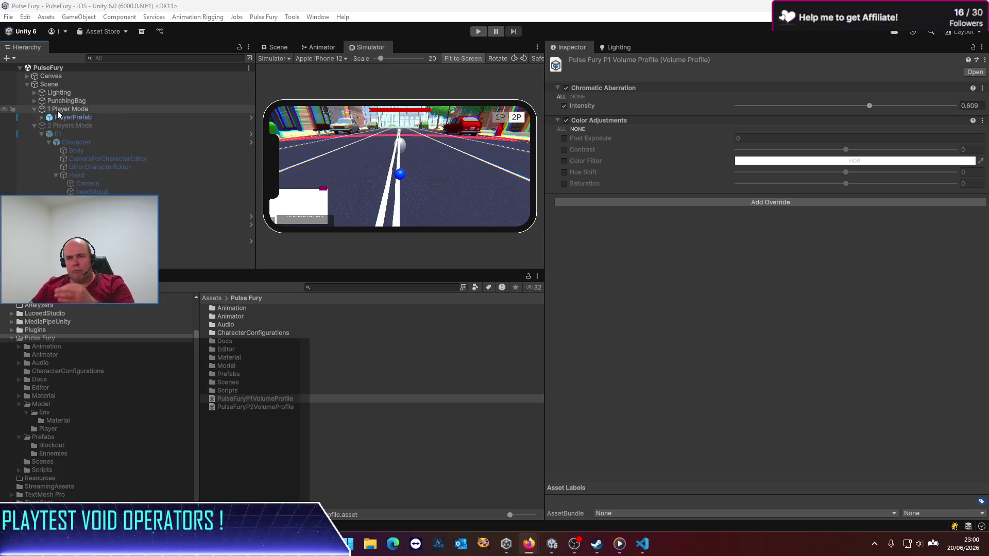
left_click(128, 225)
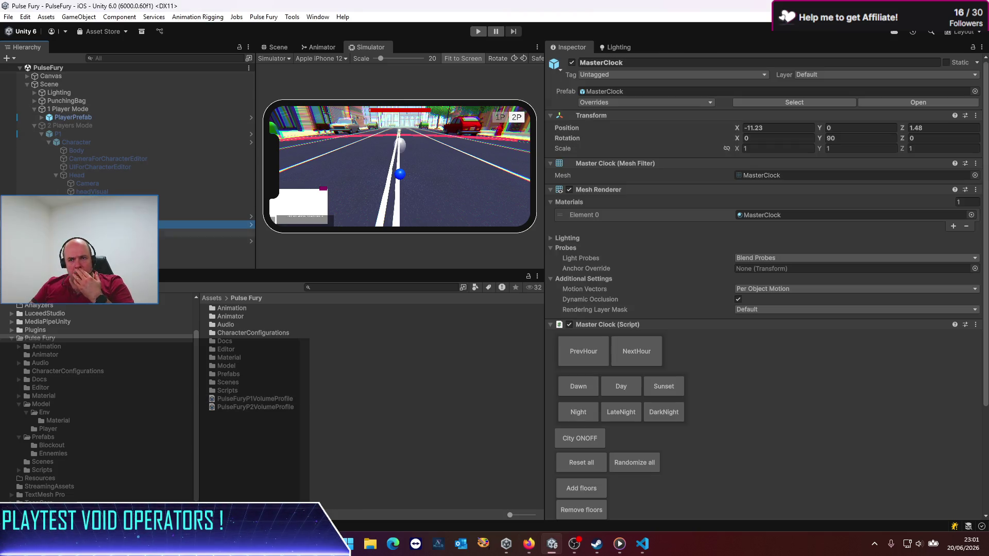
left_click(63, 110)
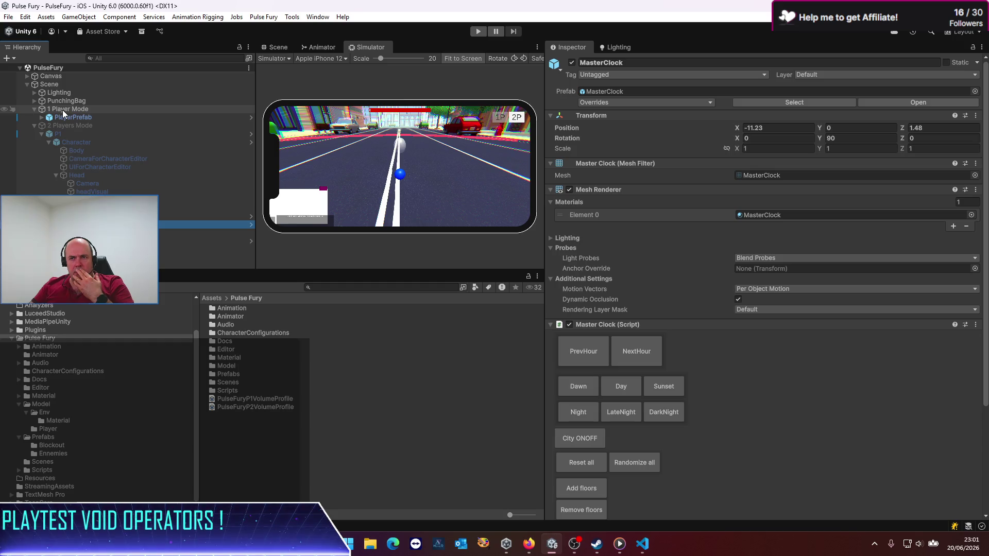
left_click(57, 93)
left_click(56, 86)
left_click(79, 16)
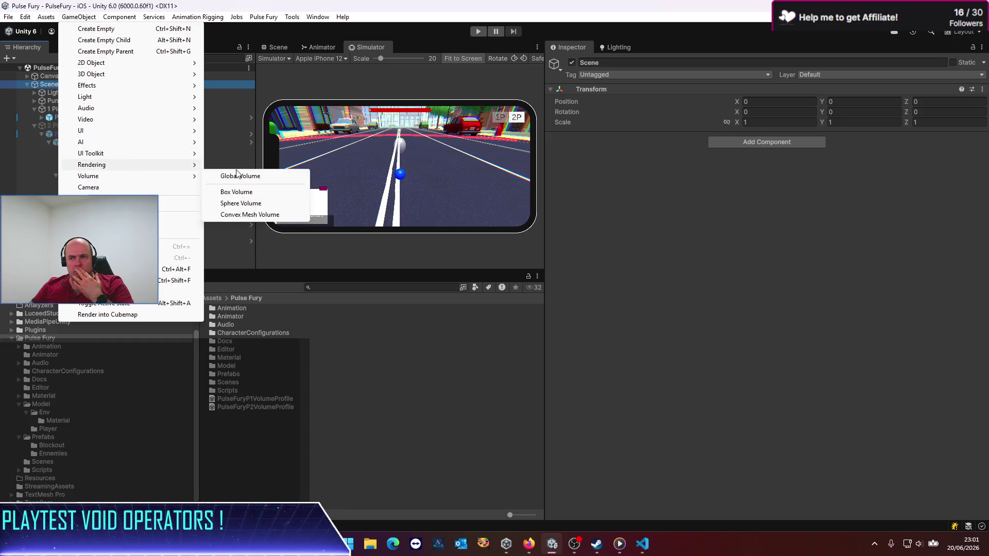
Create a global volume using PulseFuryP1VolumeProfile and name it VolumeProfileP1.
mouse_move(155, 164)
mouse_move(156, 182)
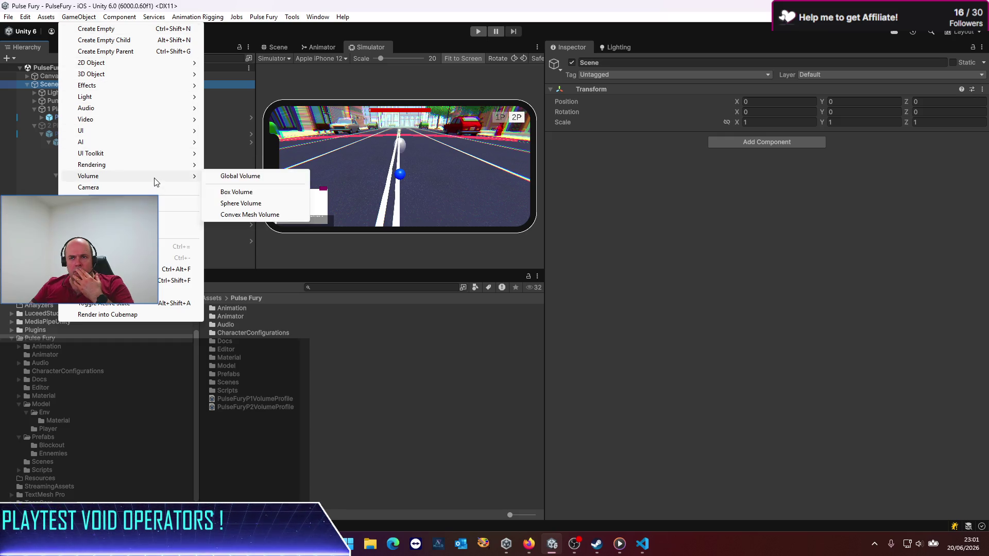
left_click(225, 176)
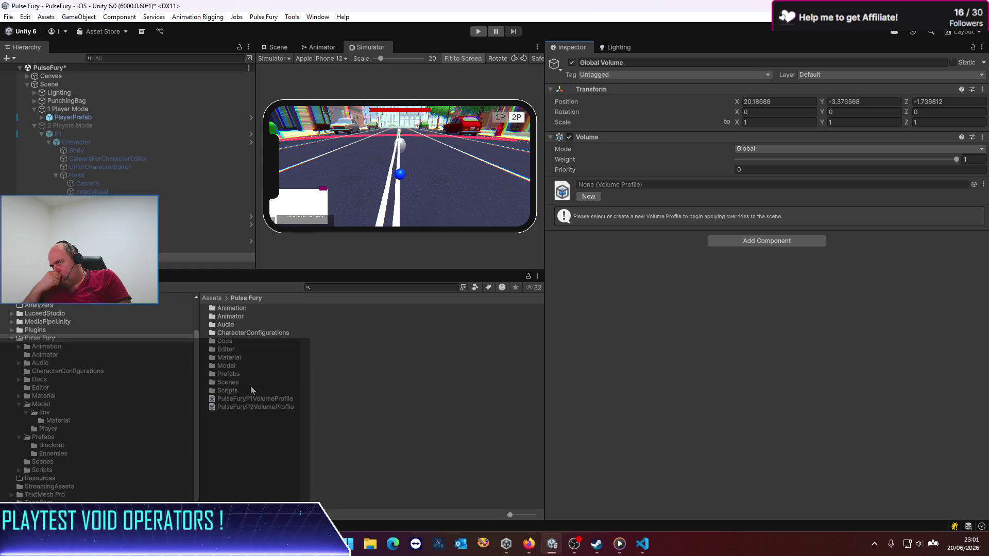
left_click(273, 403)
mouse_move(273, 403)
left_mouse_down()
mouse_move(752, 233)
mouse_move(728, 189)
left_mouse_up()
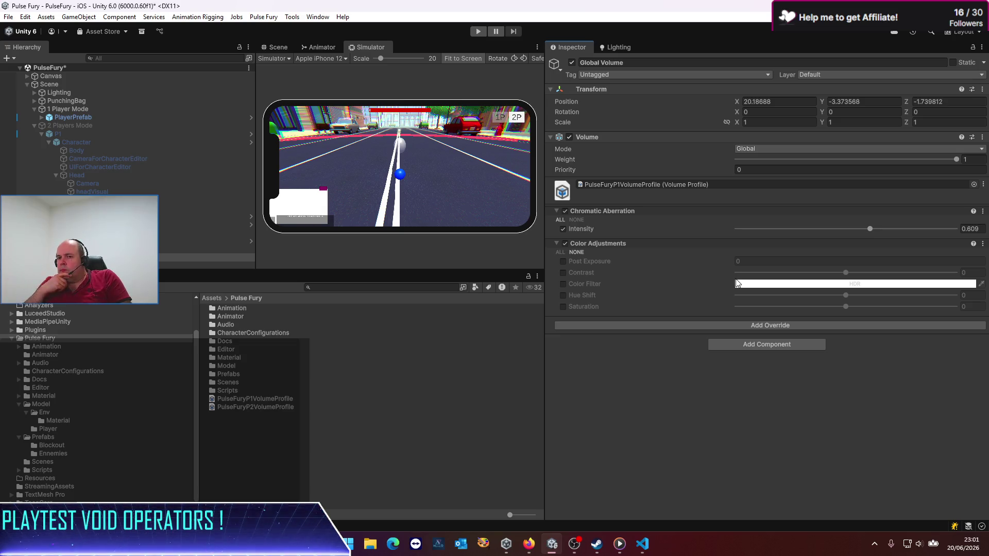
left_click(103, 257)
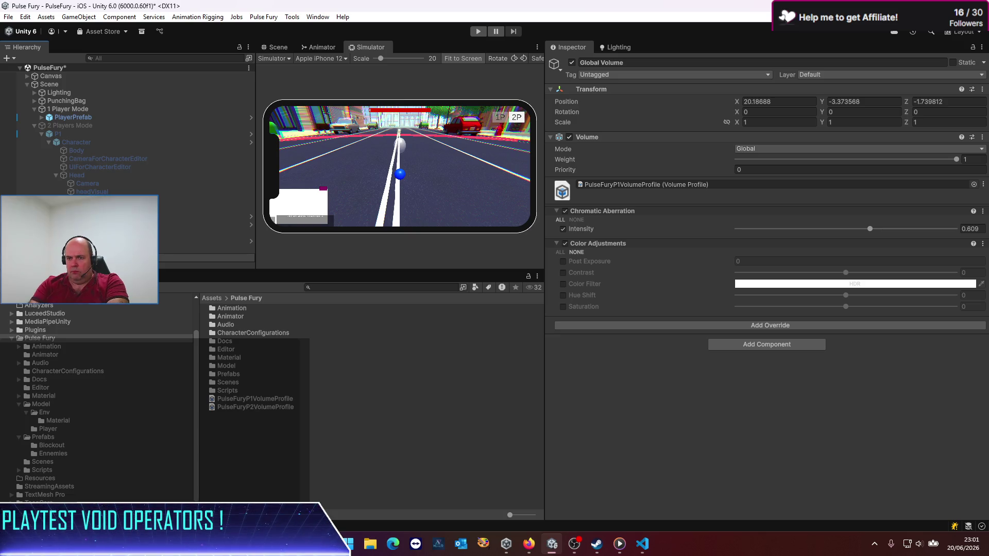
key("Return")
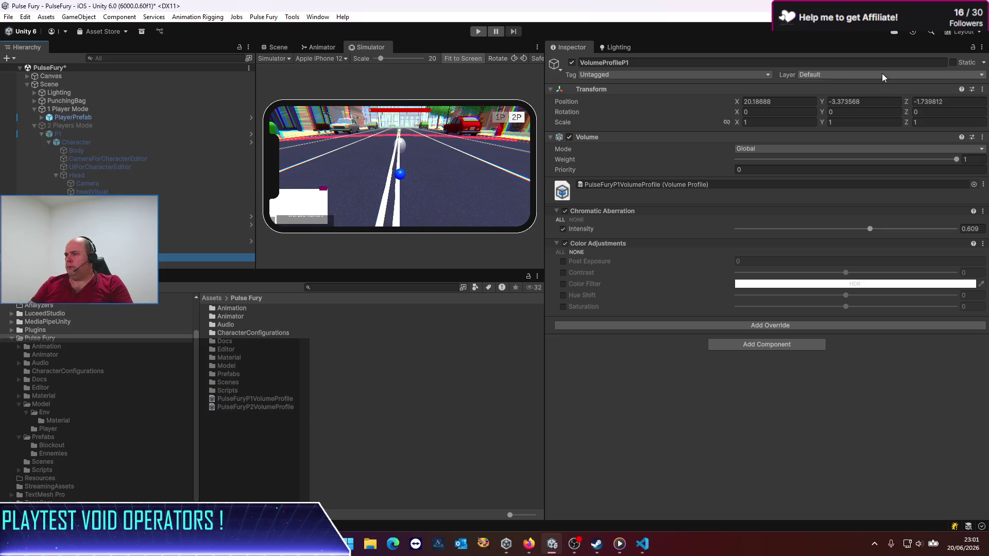
left_click(882, 74)
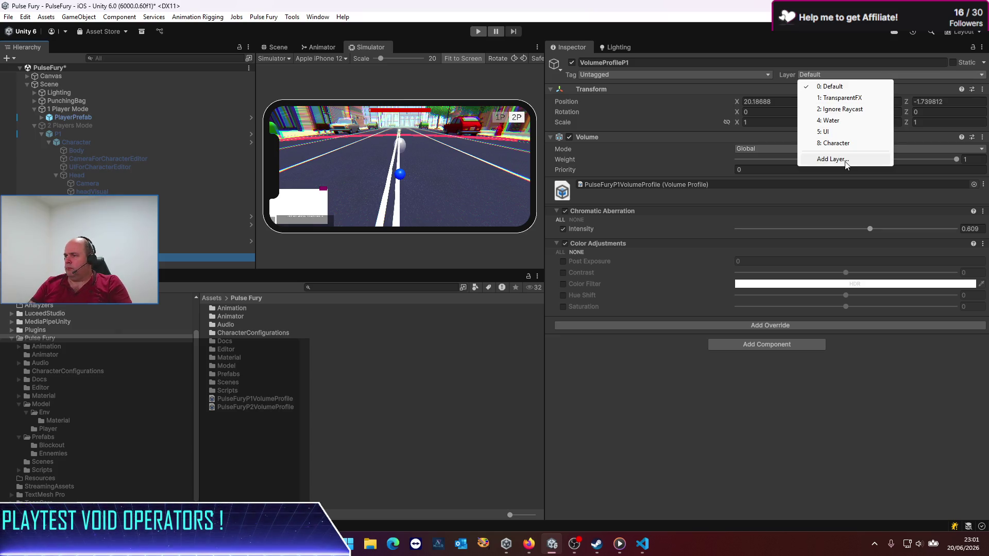
Add user layers P1 on layer 10 and P2 on layer 11, then reselect VolumeProfileP1.
left_click(845, 159)
left_click(649, 220)
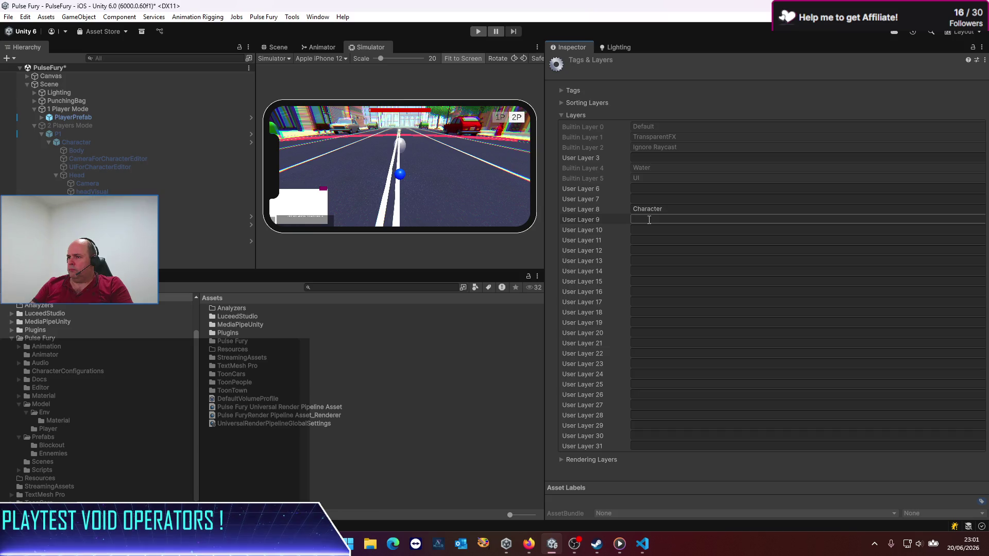
left_click(645, 232)
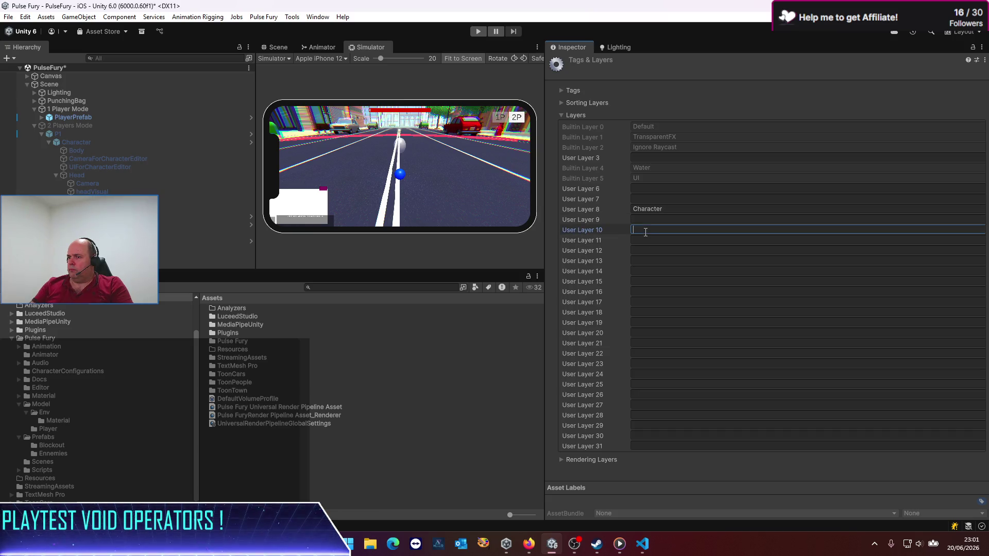
type("P1Camer")
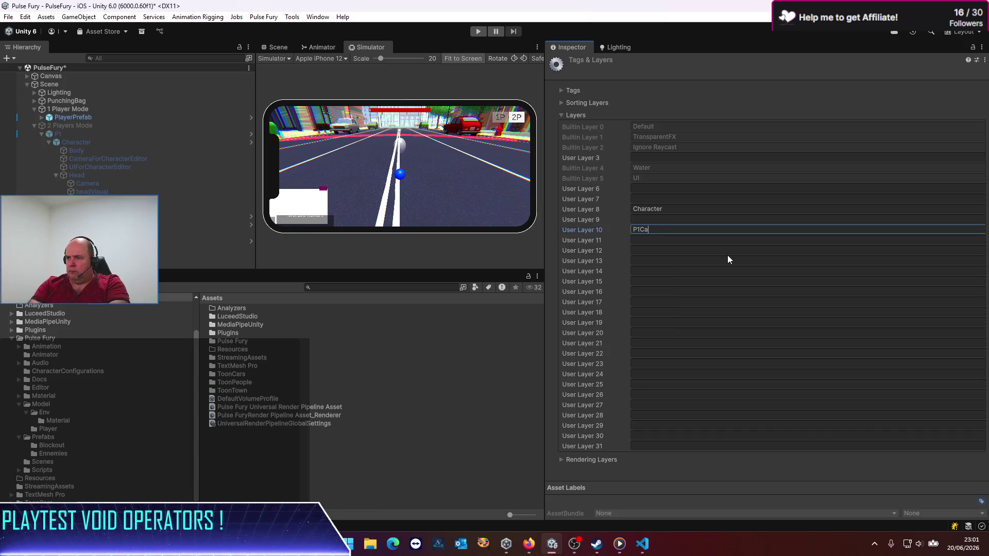
double_click(672, 229)
left_click(665, 242)
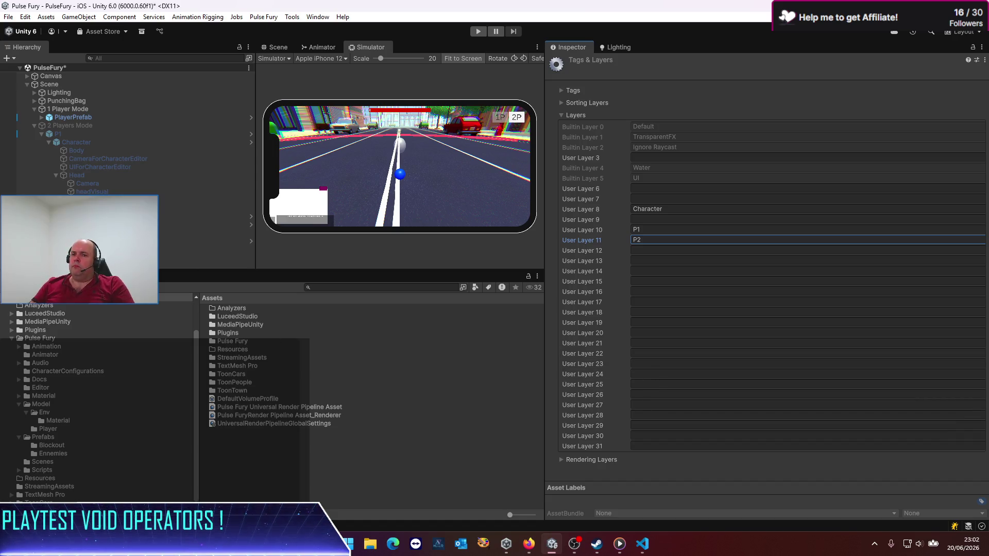
left_click(103, 258)
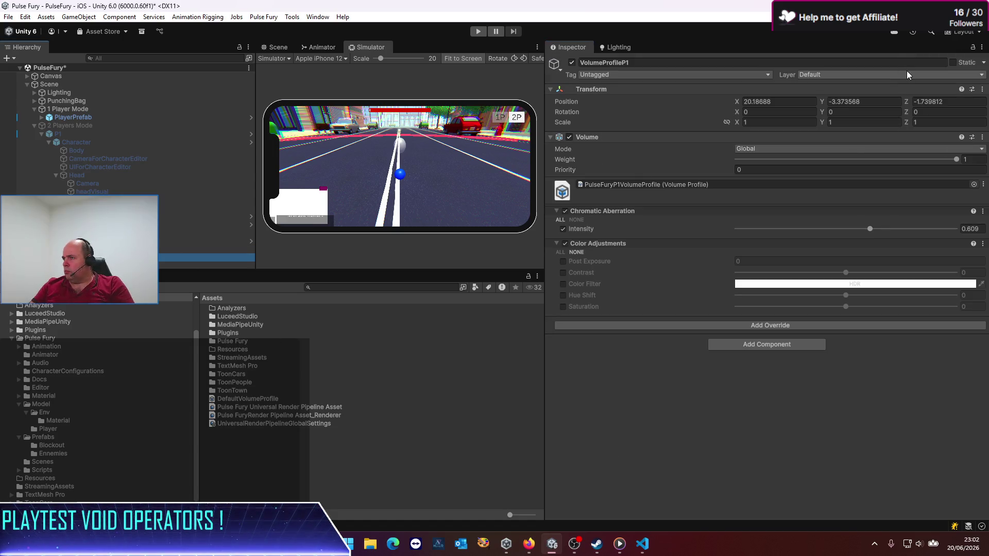
Put VolumeProfileP1 on layer P1.
left_click(896, 75)
left_click(822, 156)
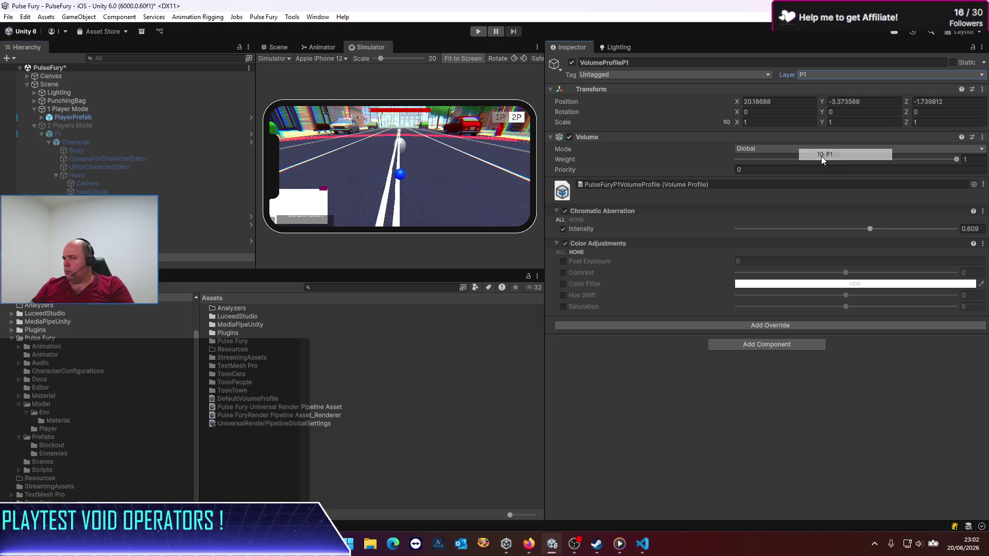
left_click(103, 249)
left_click(103, 258)
Duplicate VolumeProfileP1 as VolumeProfileP2 and assign it to layer P2.
key("ctrl+d")
key("F2")
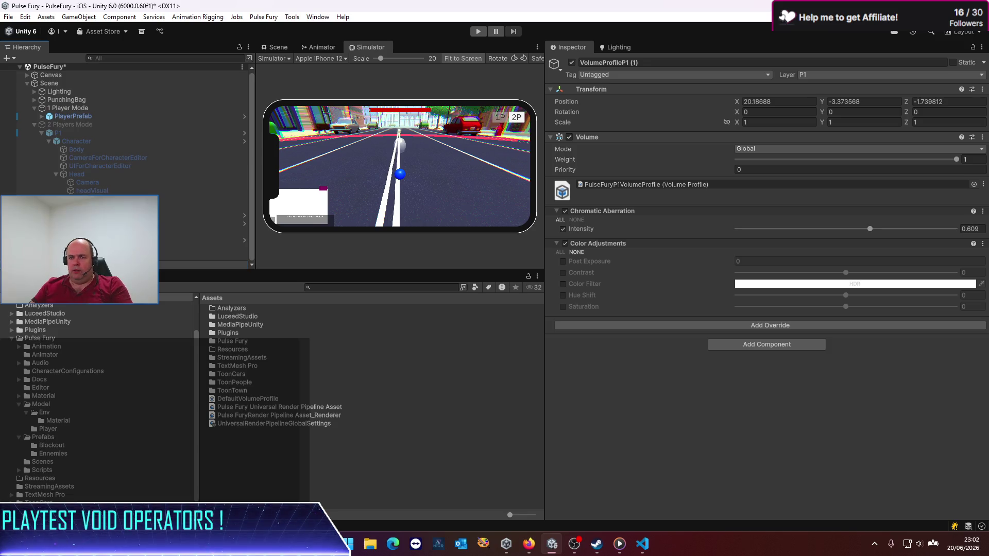
key("Return")
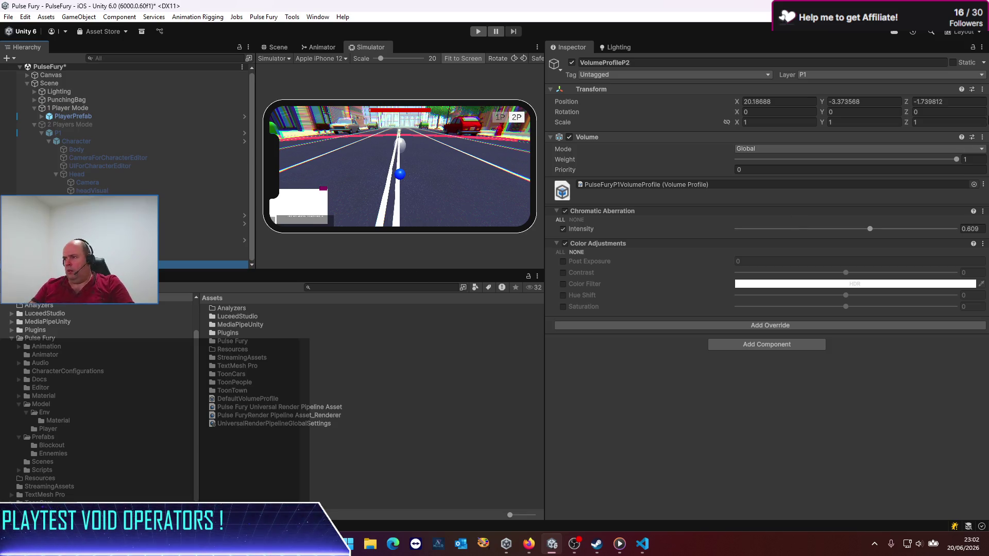
left_click(829, 75)
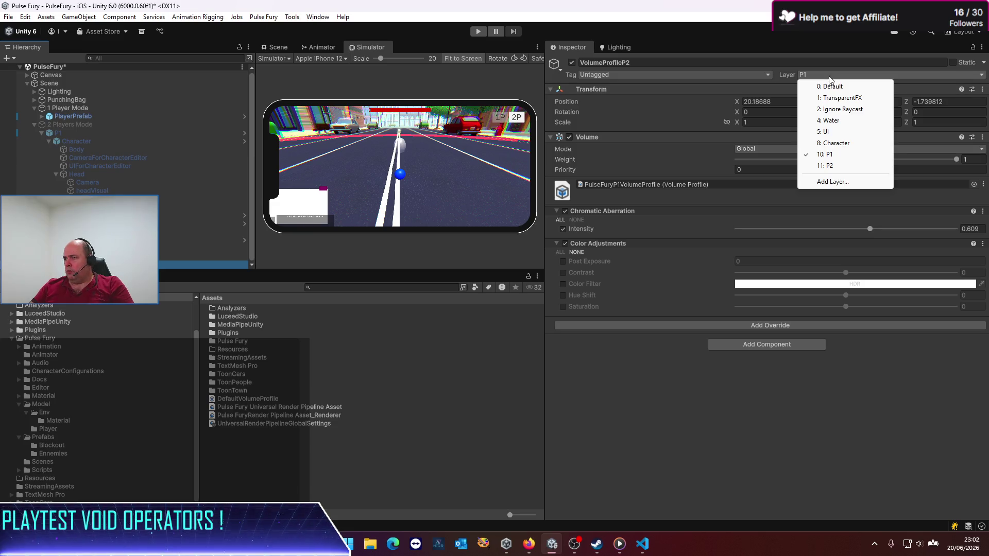
left_click(834, 165)
left_click(77, 256)
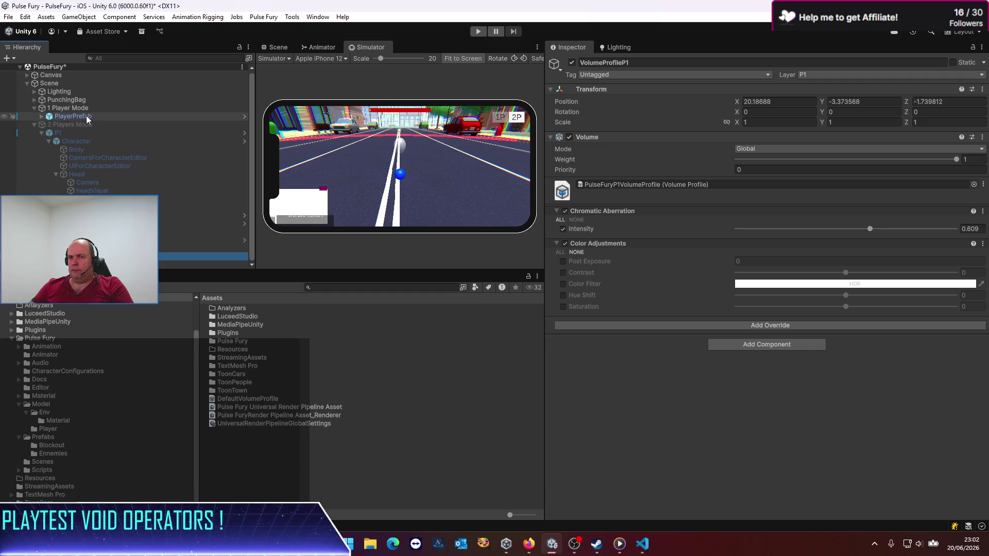
Add P1 to the PlayerPrefab camera's Volume Mask alongside Default, then save the prefab.
left_click(87, 118)
left_click(942, 100)
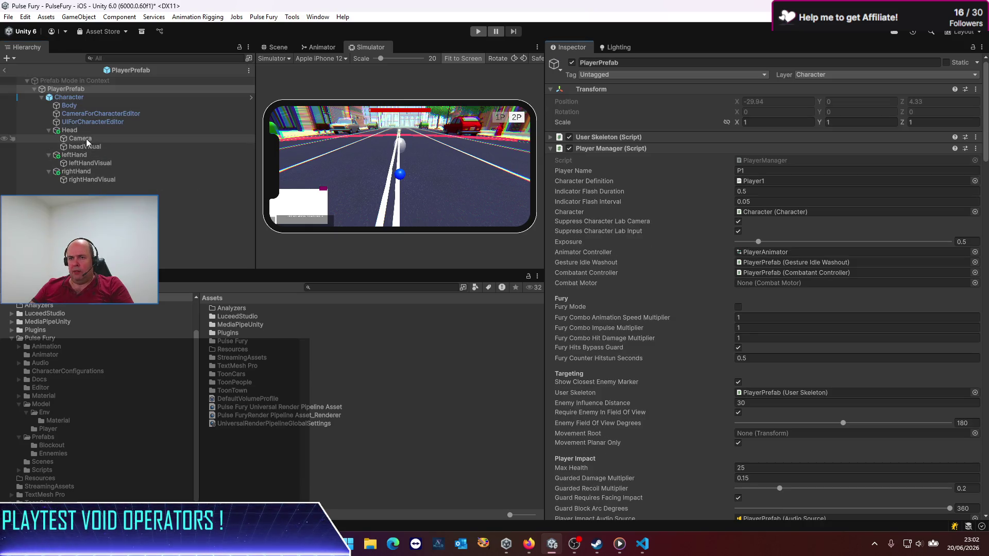
left_click(80, 138)
scroll(749, 370, "down", 5)
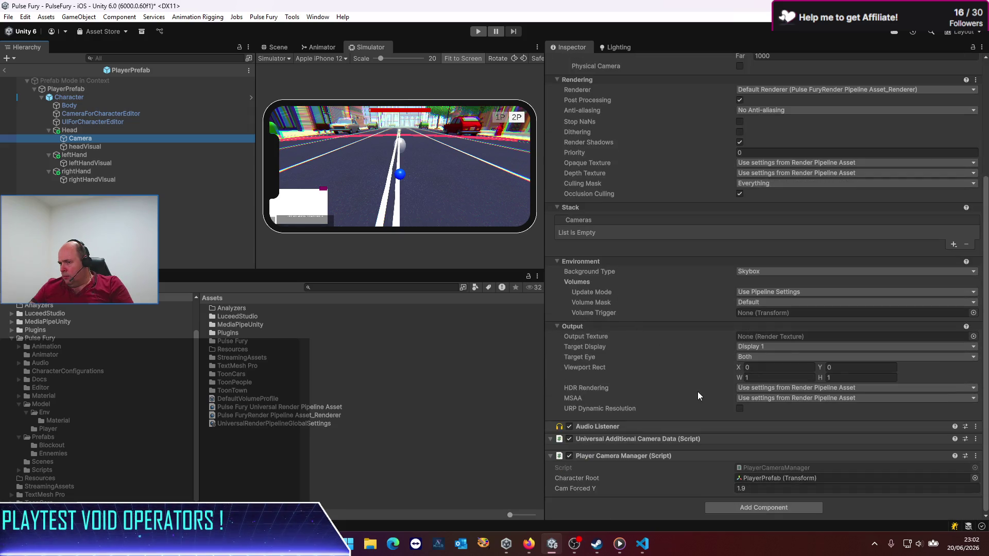
left_click(783, 303)
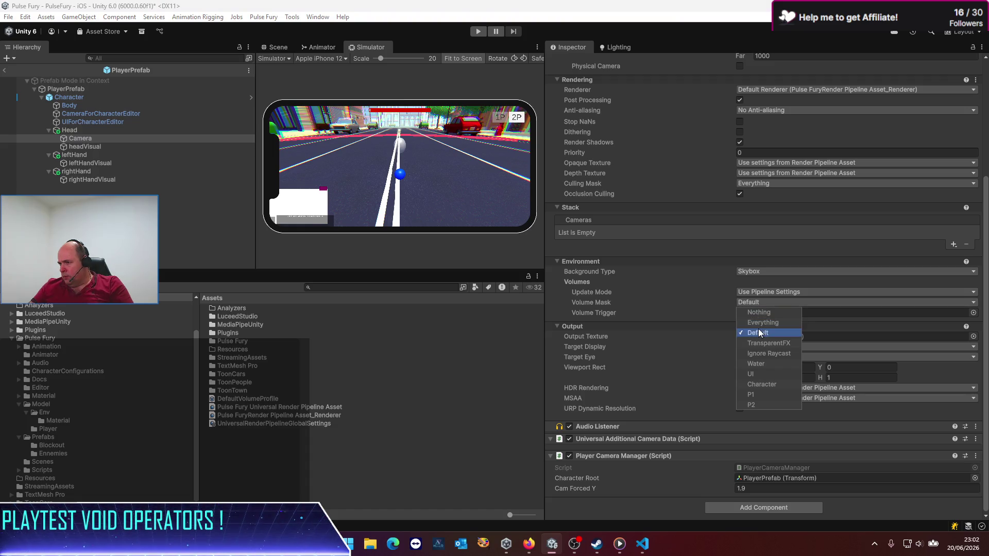
left_click(755, 395)
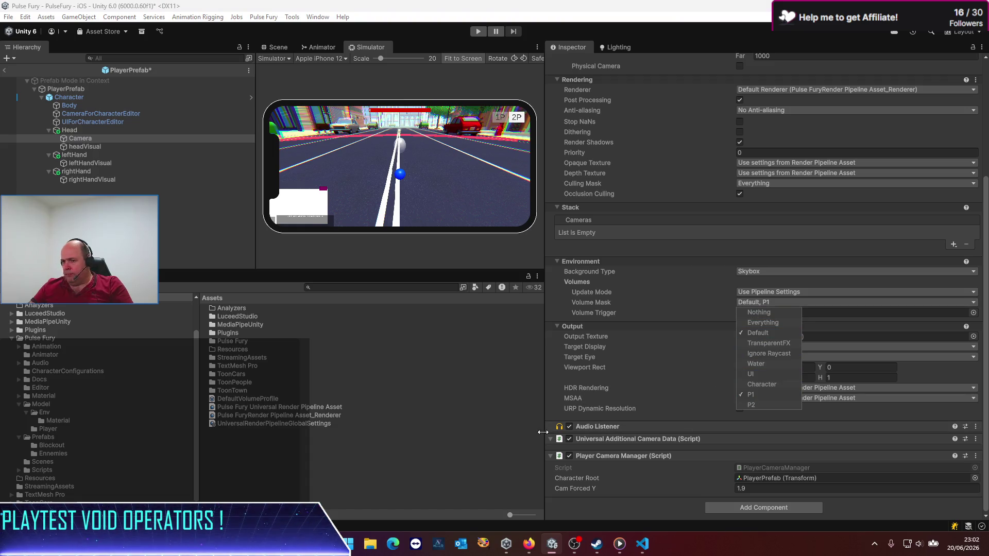
left_click(433, 501)
key("ctrl+s")
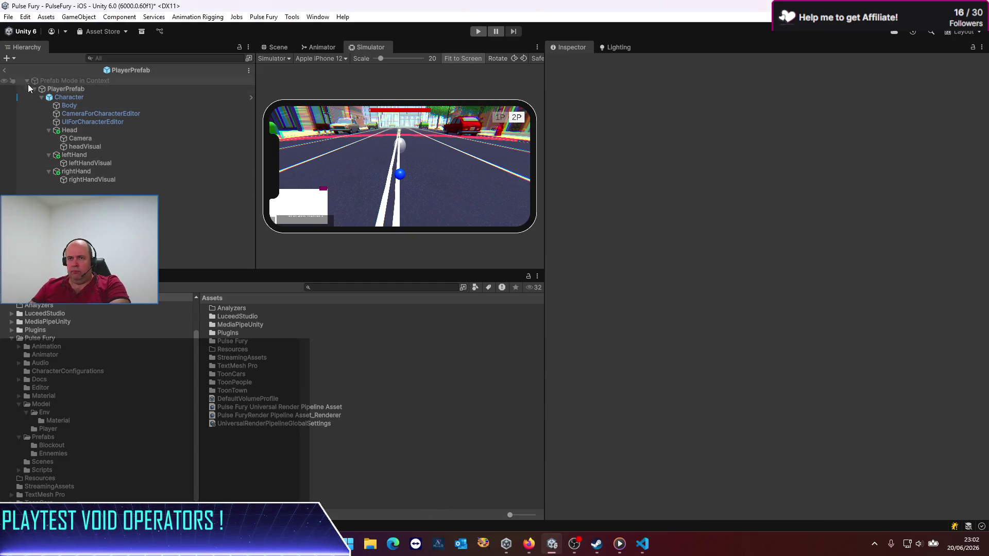
Return to the scene and confirm VolumeProfileP1 and VolumeProfileP2 are on layers P1 and P2.
left_click(7, 70)
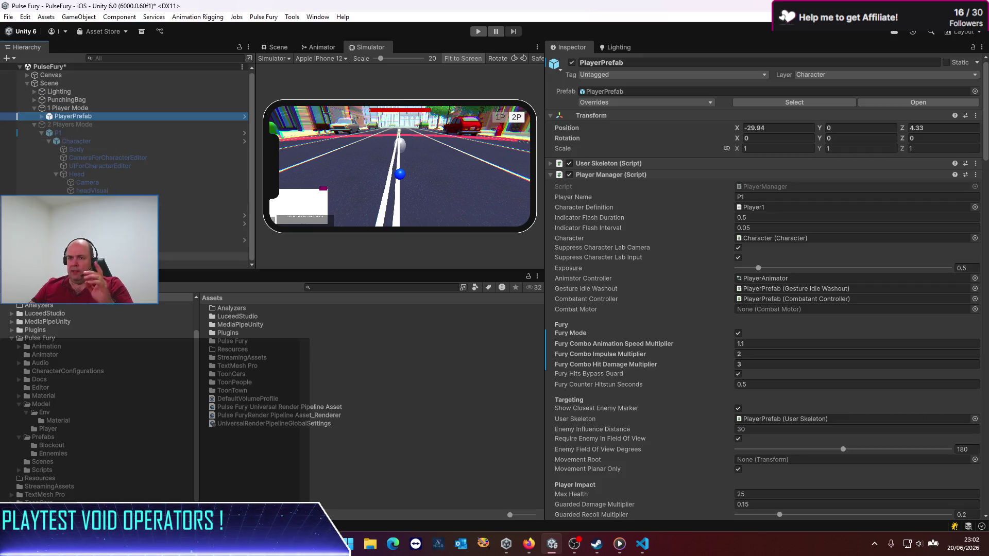
left_click(93, 256)
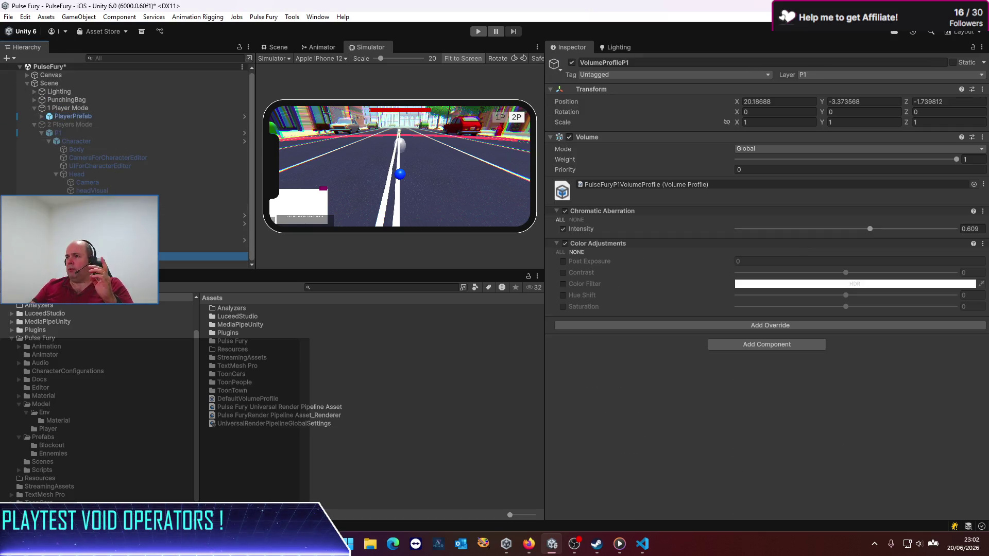
left_click(103, 264)
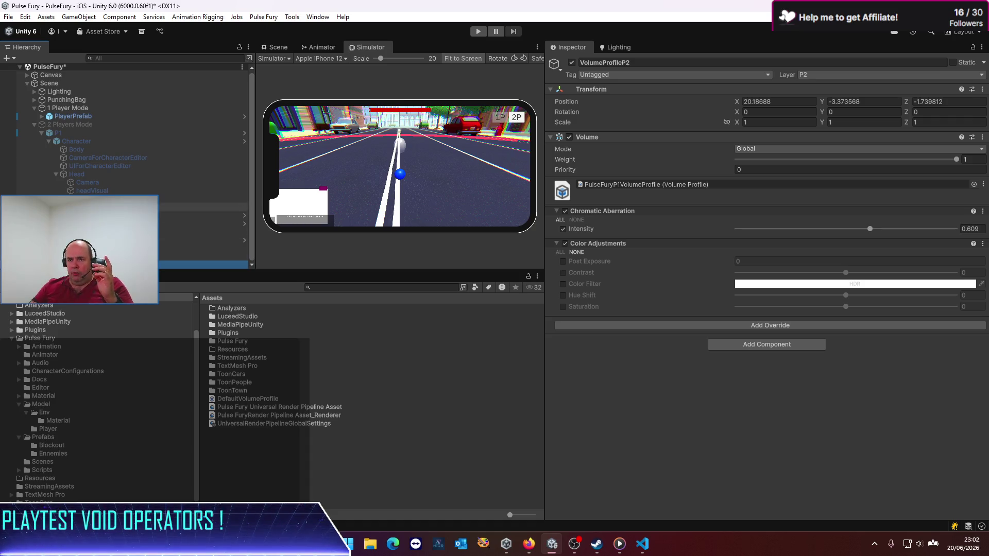
Set the P2 player camera's Volume Mask to Default and P2 instead of P1.
left_click(34, 214)
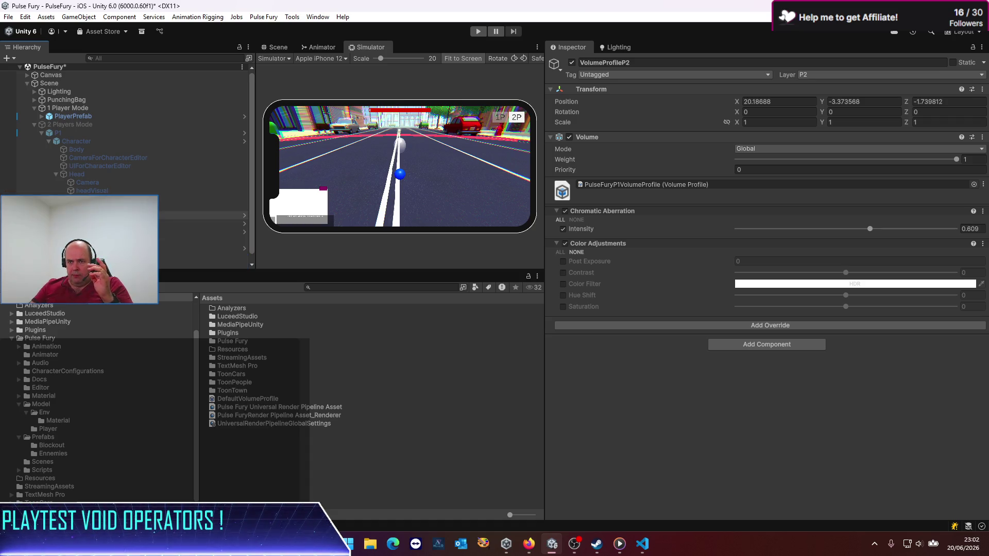
scroll(124, 242, "down", 3)
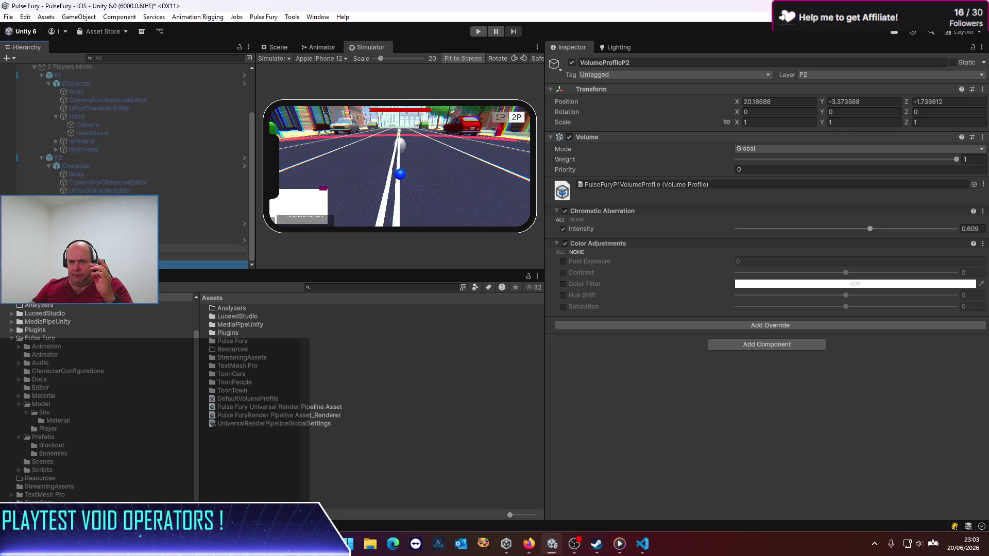
left_click(103, 207)
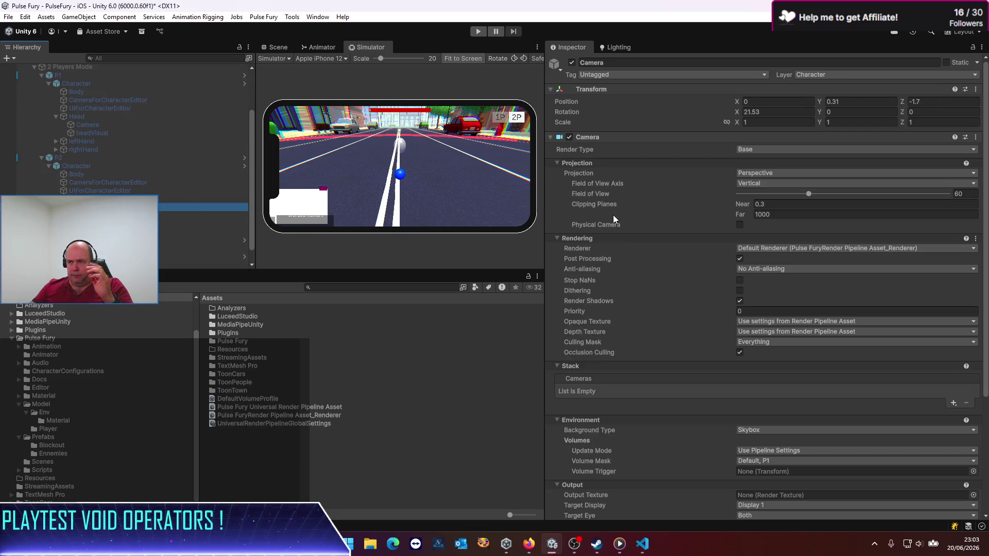
scroll(704, 290, "down", 5)
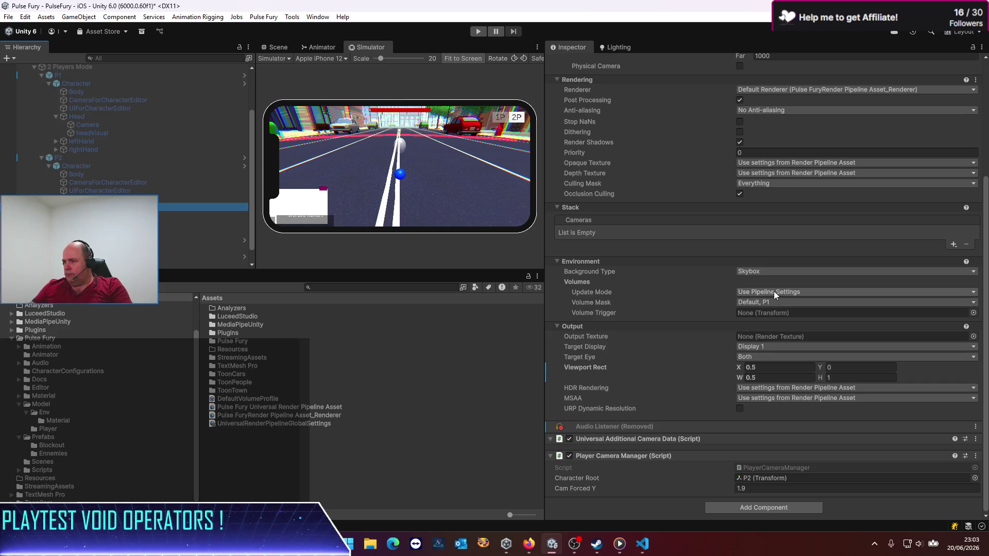
left_click(775, 304)
left_click(751, 394)
left_click(753, 405)
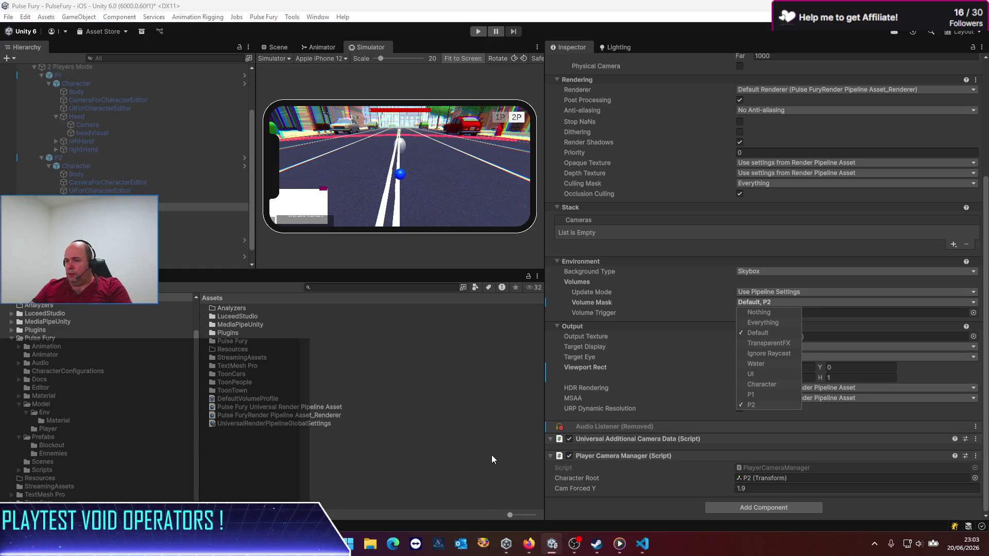
left_click(450, 477)
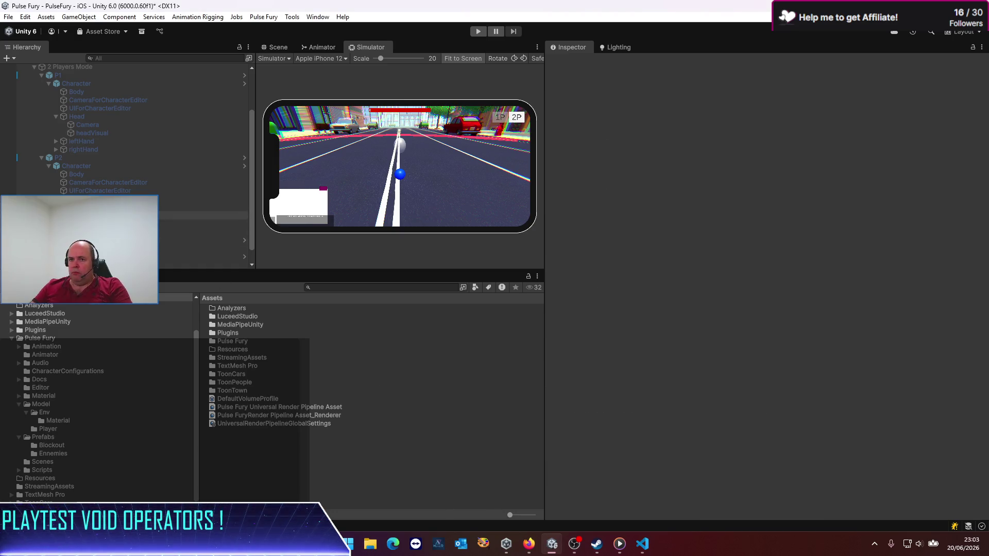
Turn off Color Adjustments and Chromatic Aberration on VolumeProfileP2, then enlarge the game preview panels.
left_click(144, 216)
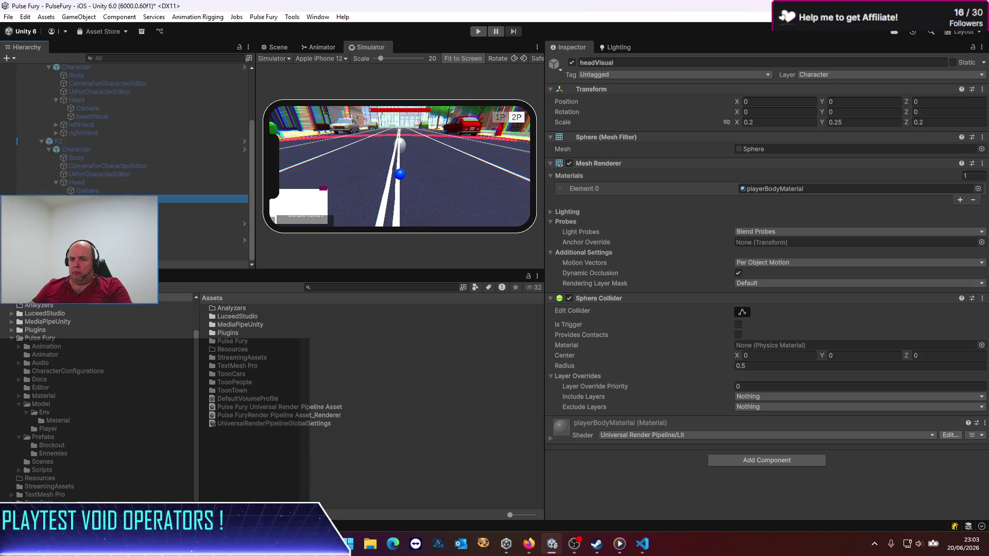
left_click(565, 244)
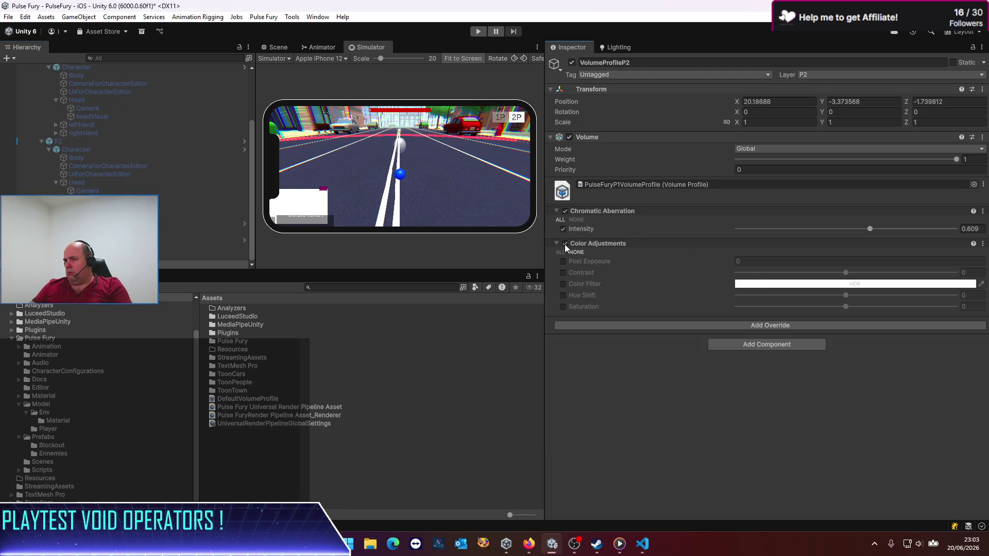
left_click(565, 211)
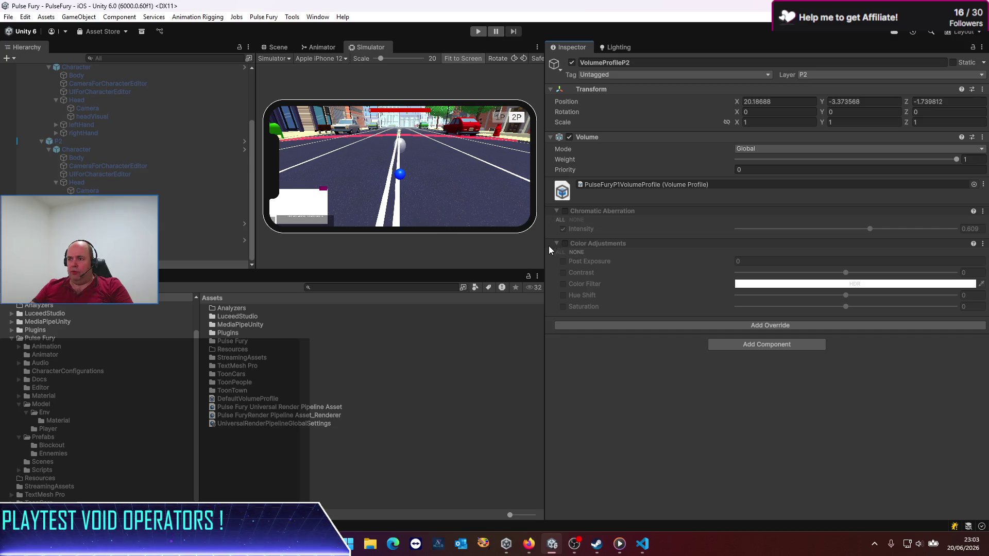
left_click_drag(544, 252, 660, 258)
left_click_drag(576, 271, 569, 378)
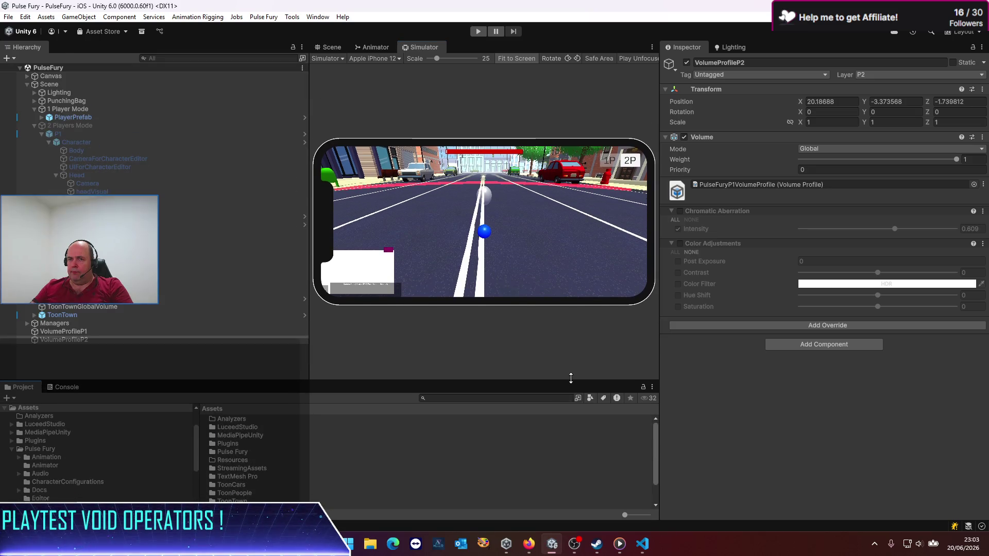
Move both volume profiles under Scene and create an empty child object named FX.
left_click(63, 333, "ctrl")
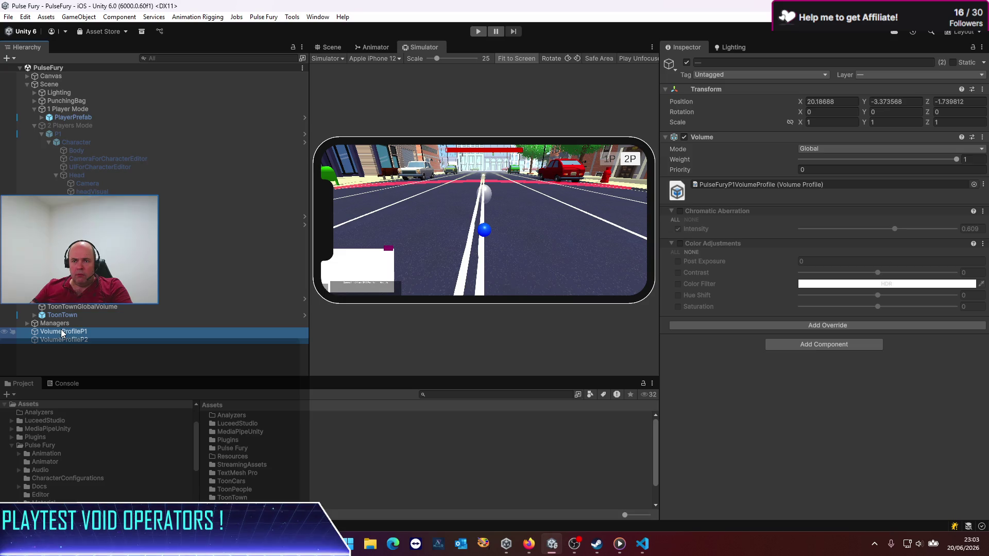
mouse_move(61, 334)
left_mouse_down()
mouse_move(94, 162)
mouse_move(81, 89)
left_mouse_up()
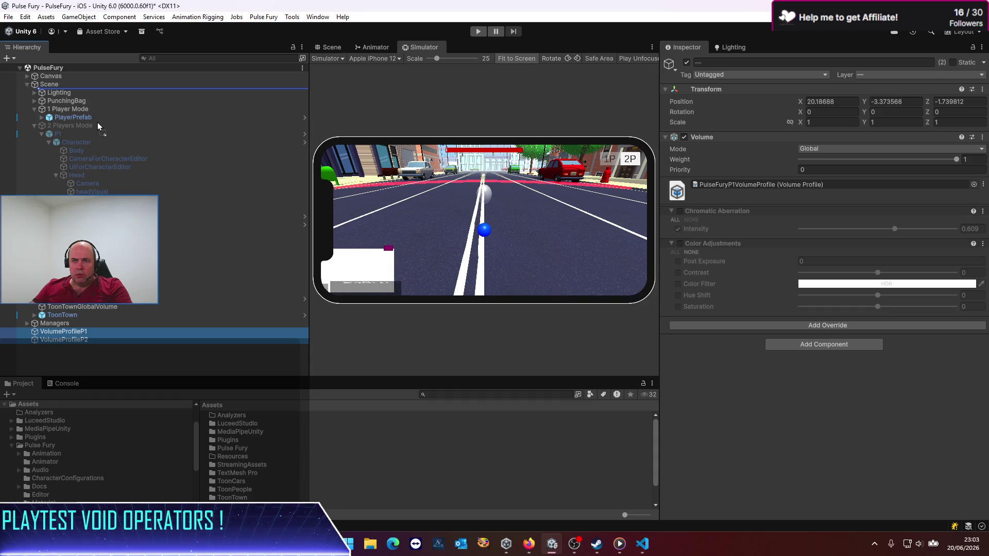
left_click(48, 84)
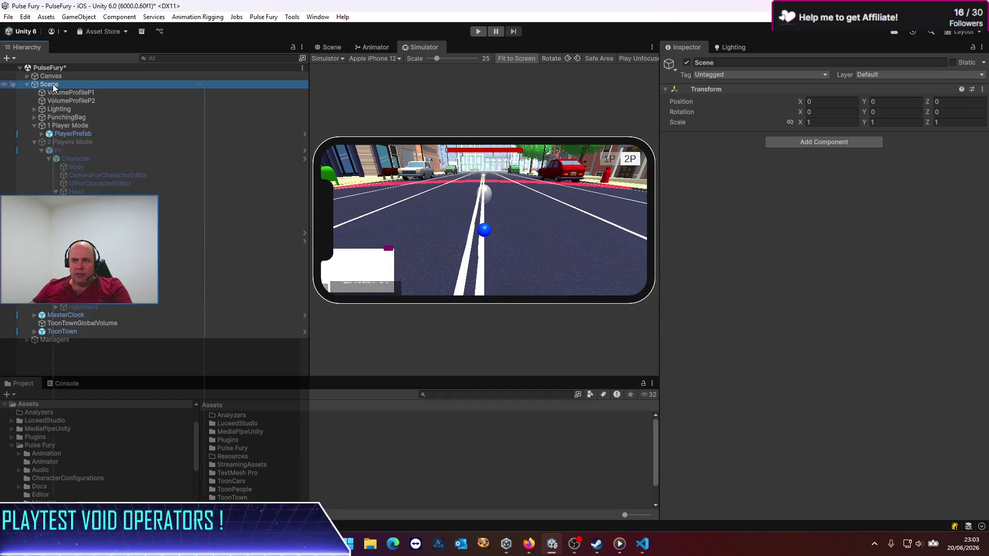
right_click(52, 85)
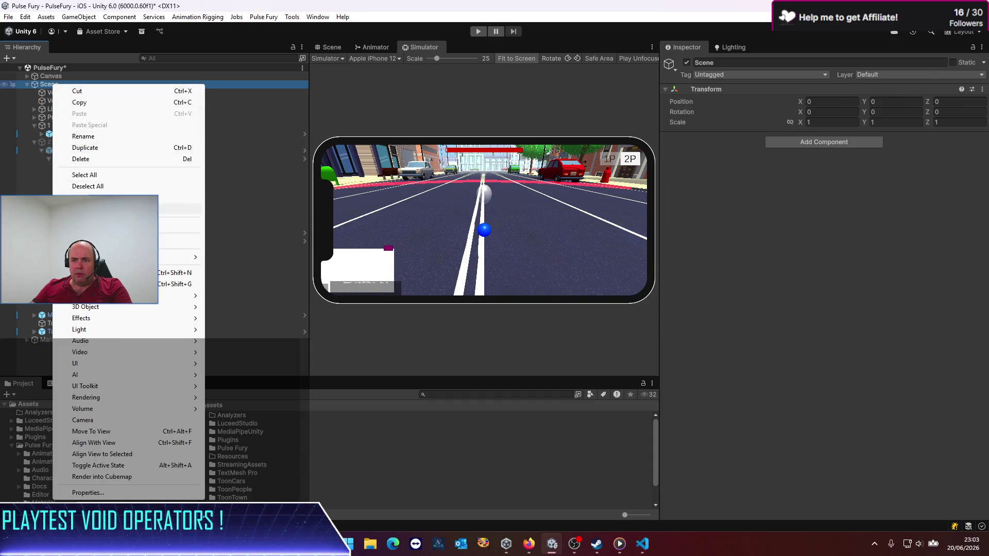
left_click(103, 272)
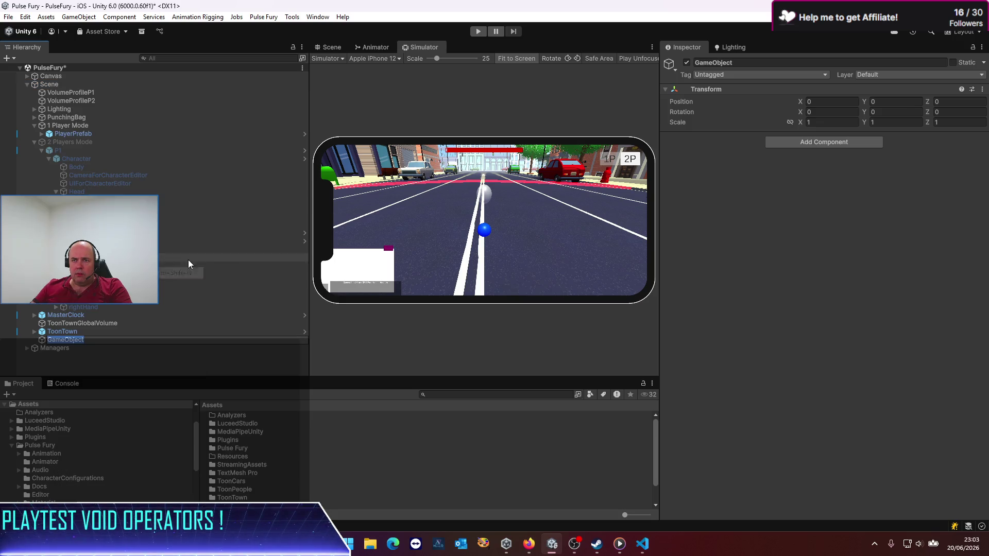
type("FX")
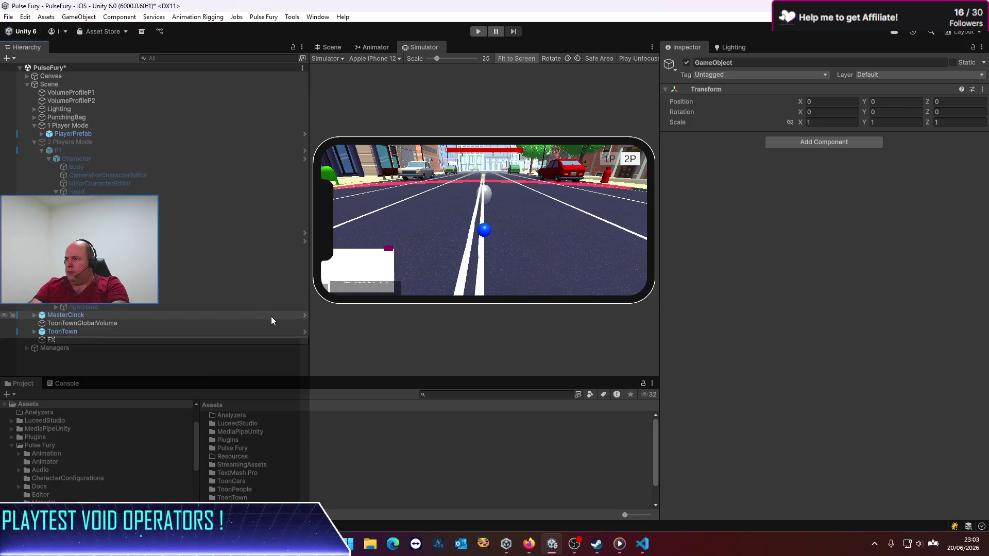
key("Return")
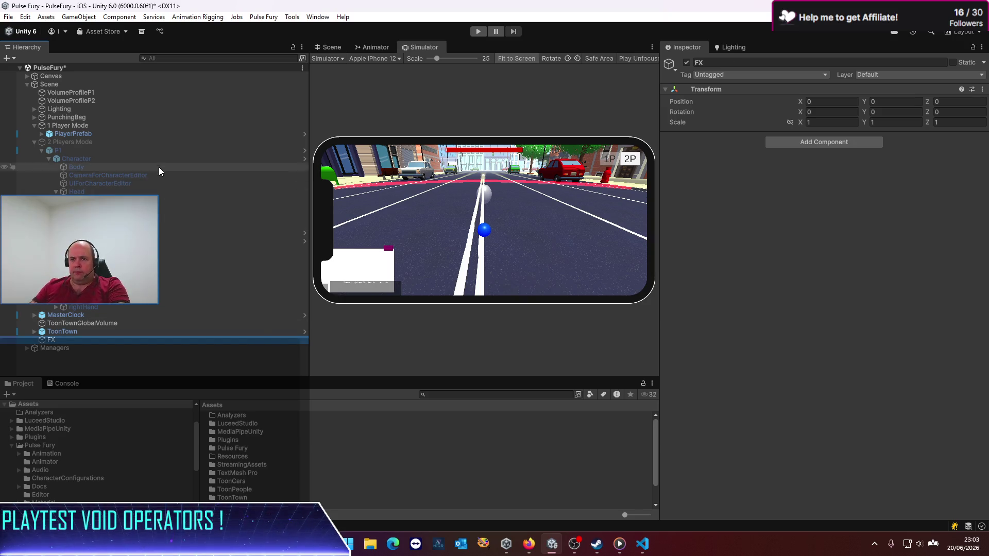
Place FX above Lighting, group both volume profiles under it, and save the scene.
mouse_move(60, 341)
left_mouse_down()
mouse_move(74, 87)
mouse_move(60, 108)
left_mouse_up()
left_click(74, 93)
left_click(73, 100, "ctrl")
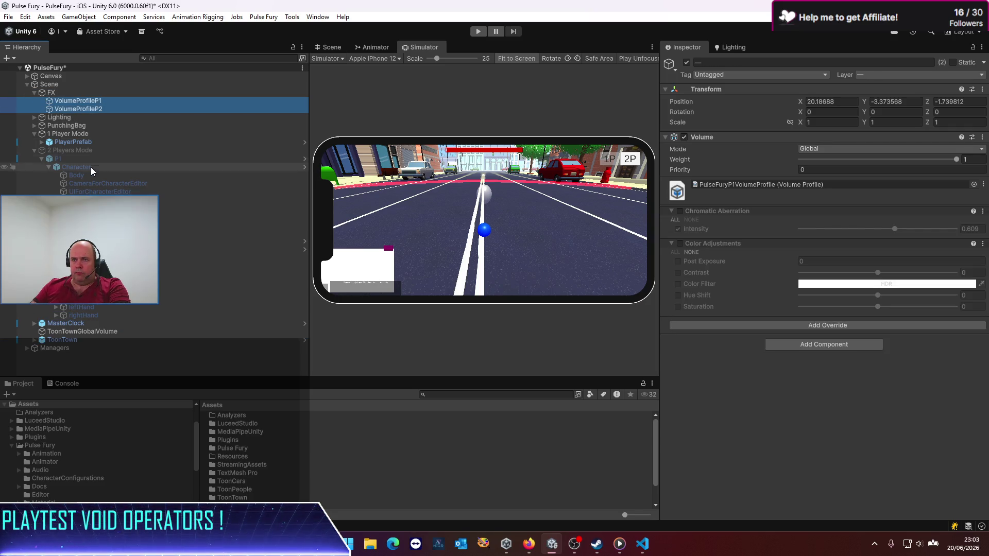
key("ctrl+s")
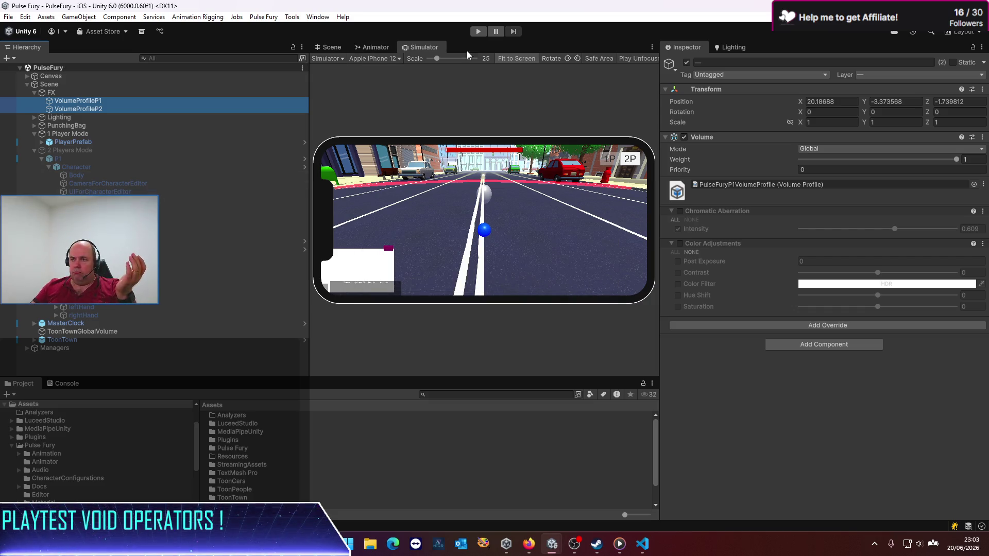
Play the game with a larger preview and enable Chromatic Aberration and Color Adjustments on VolumeProfileP1.
left_click(478, 31)
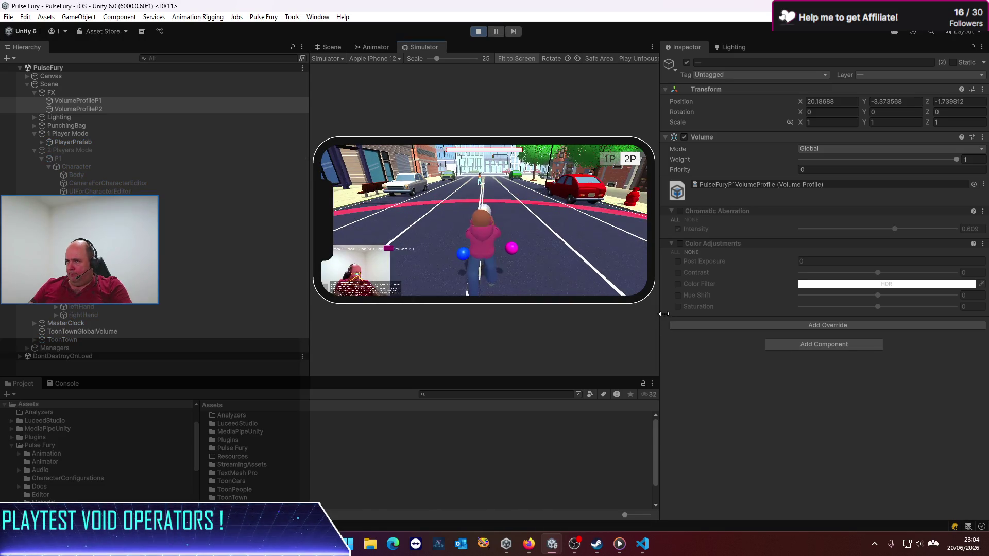
left_click_drag(664, 314, 750, 315)
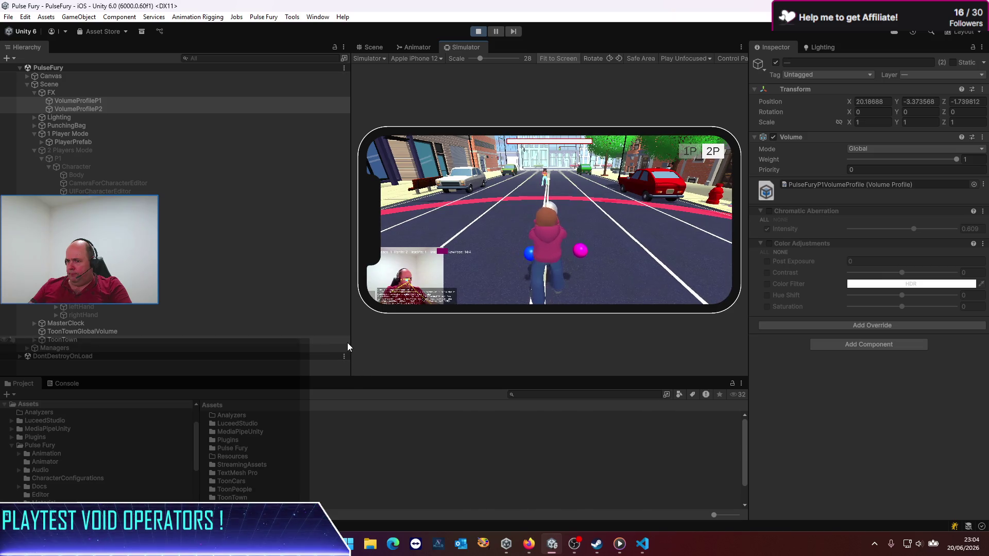
left_click_drag(350, 342, 196, 342)
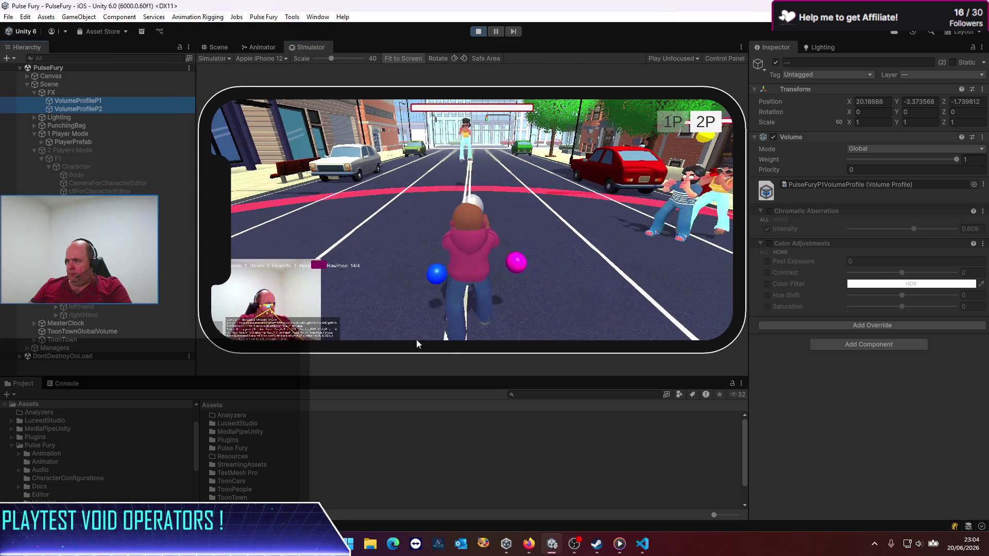
key("Up")
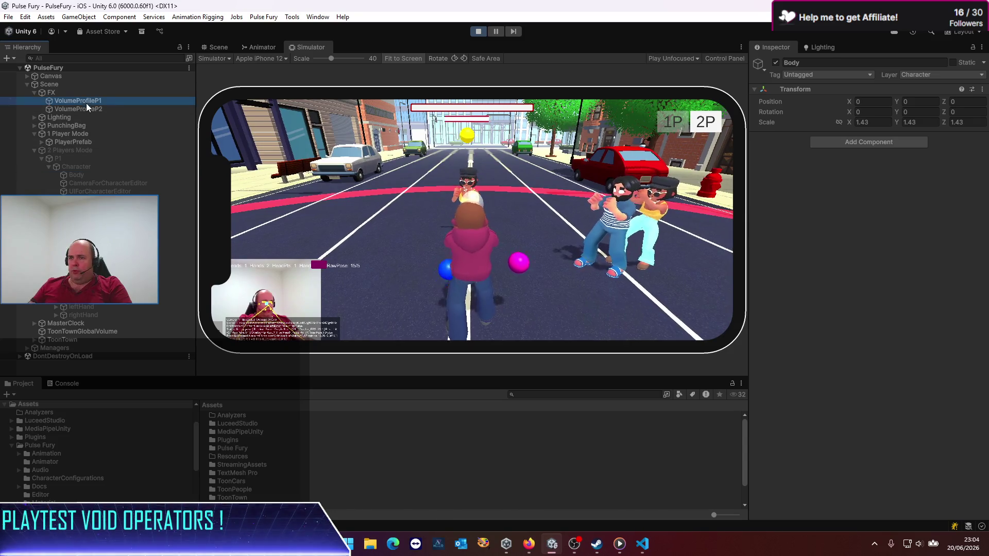
left_click(769, 211)
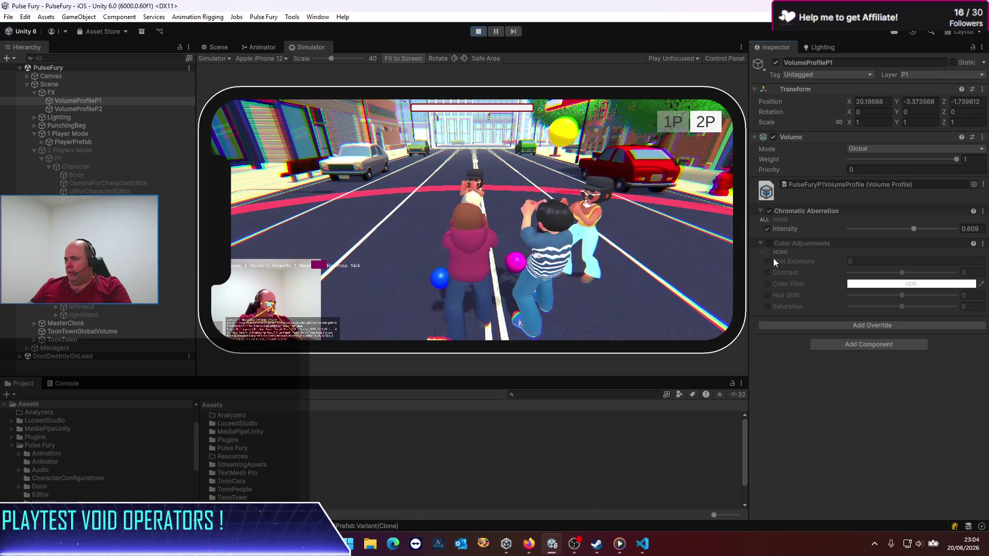
left_click(769, 243)
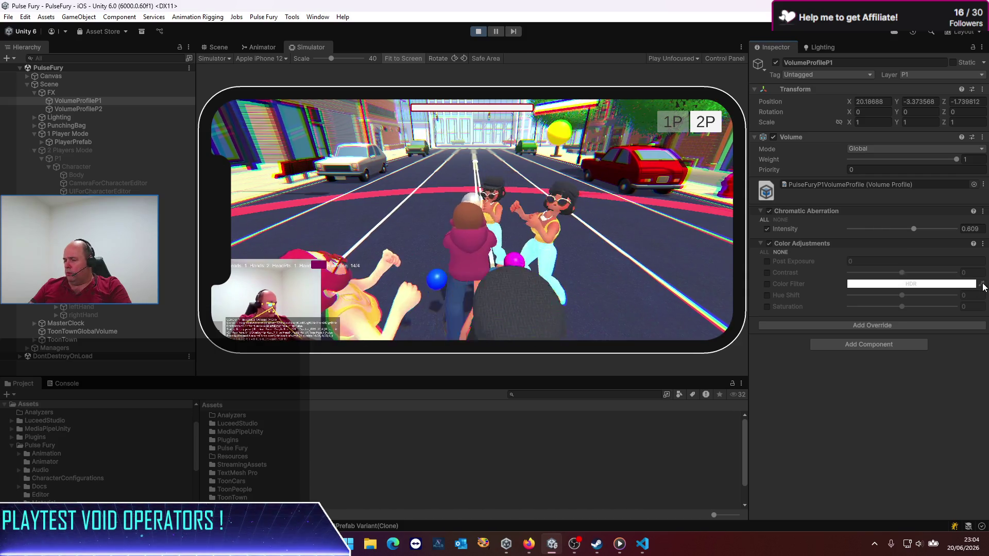
Enable VolumeProfileP1's Color Filter in pale pink (255, 165, 165), then switch the game to 2P.
left_click(768, 285)
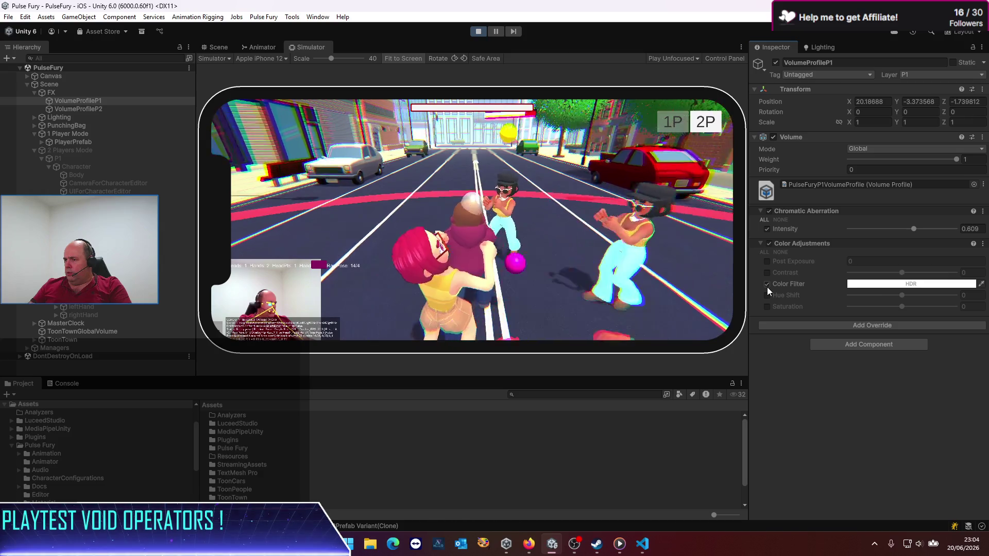
left_click(878, 284)
mouse_move(922, 336)
left_mouse_down()
mouse_move(954, 312)
mouse_move(919, 314)
left_mouse_up()
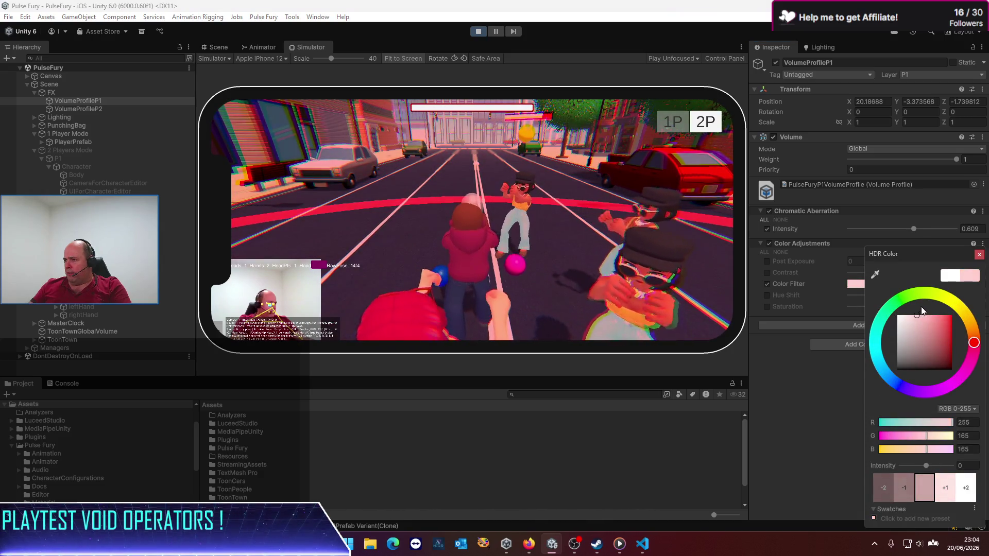
left_click(979, 254)
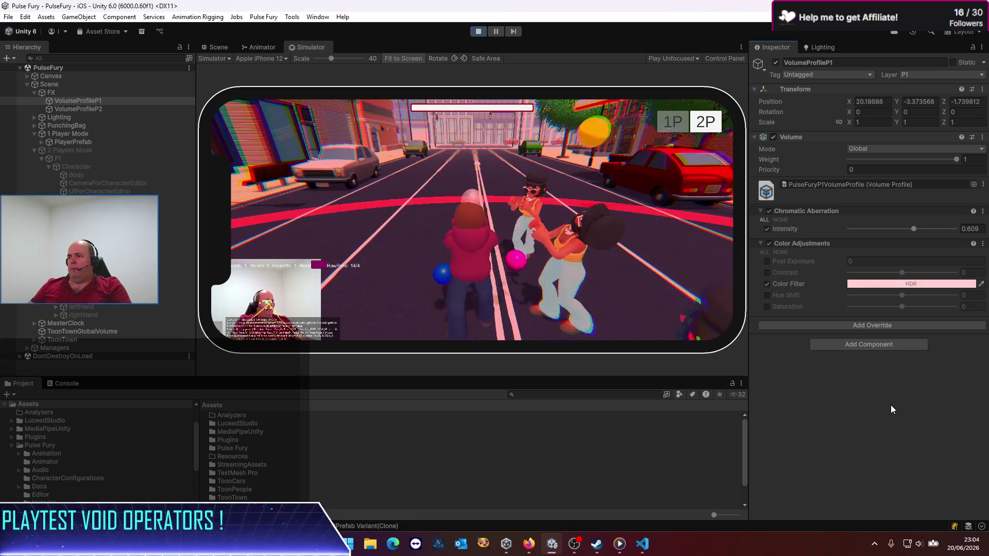
left_click(707, 123)
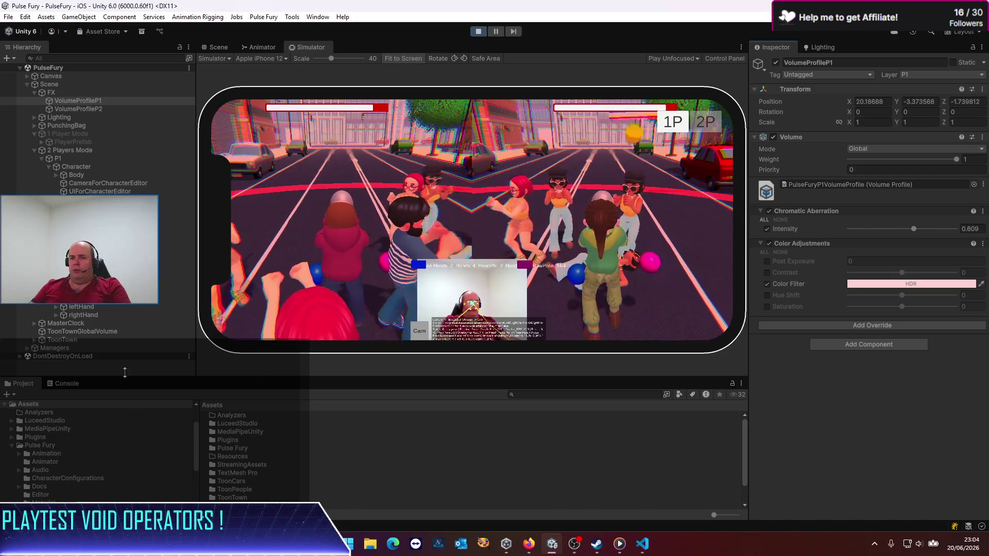
Turn off VolumeProfileP2's chromatic aberration and stop play mode.
left_click(94, 109)
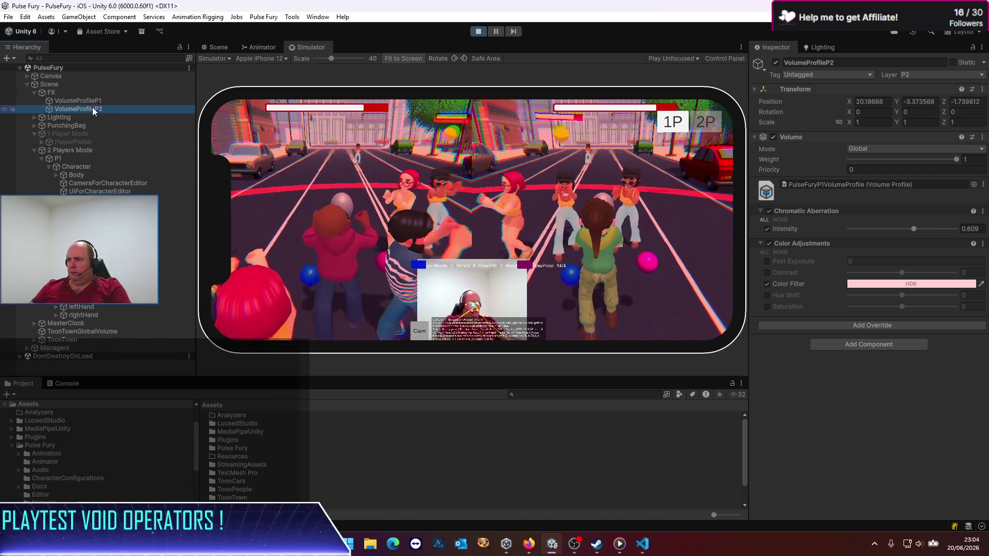
left_click(769, 211)
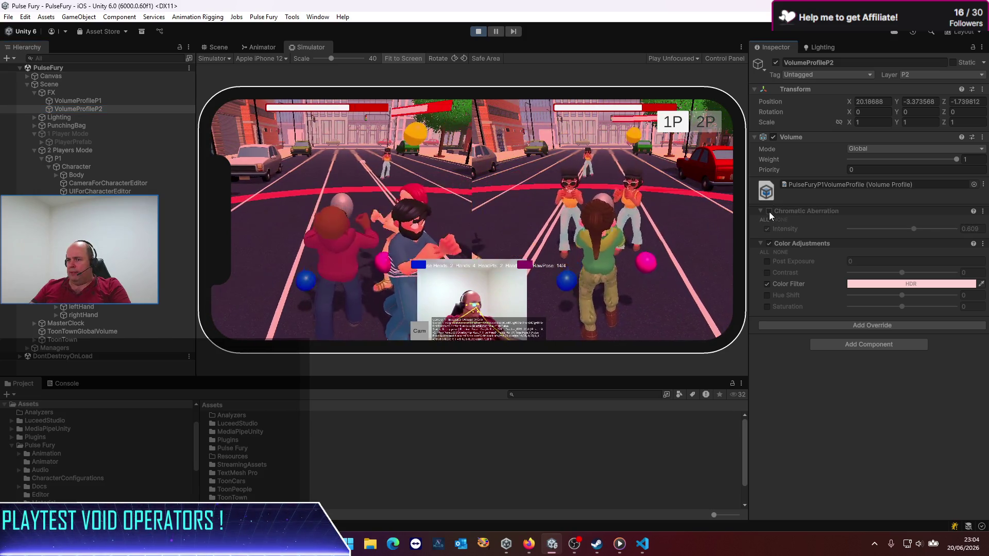
left_click(80, 101)
left_click(478, 32)
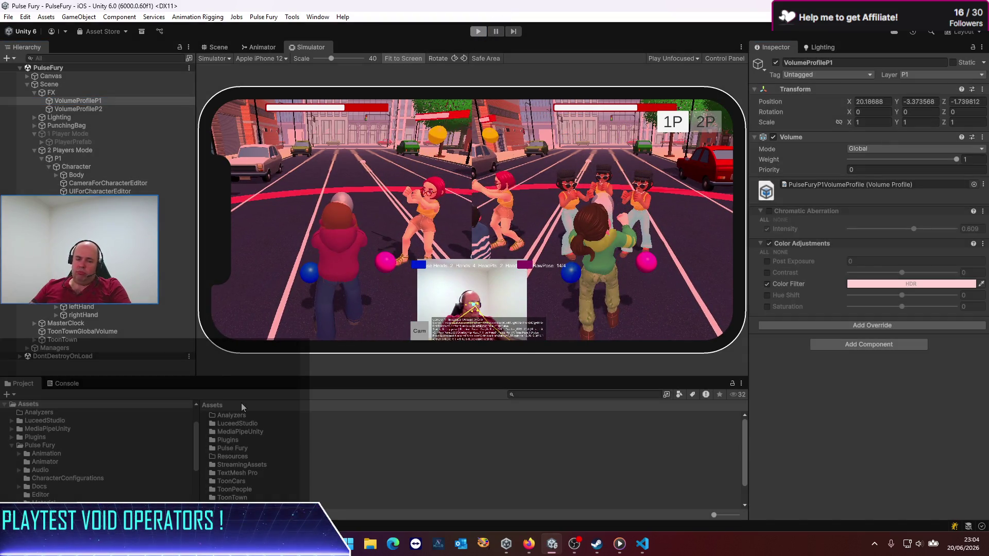
Assign PulseFuryP2VolumeProfile to VolumeProfileP2's Profile field and start play-testing again.
scroll(273, 415, "down", 1)
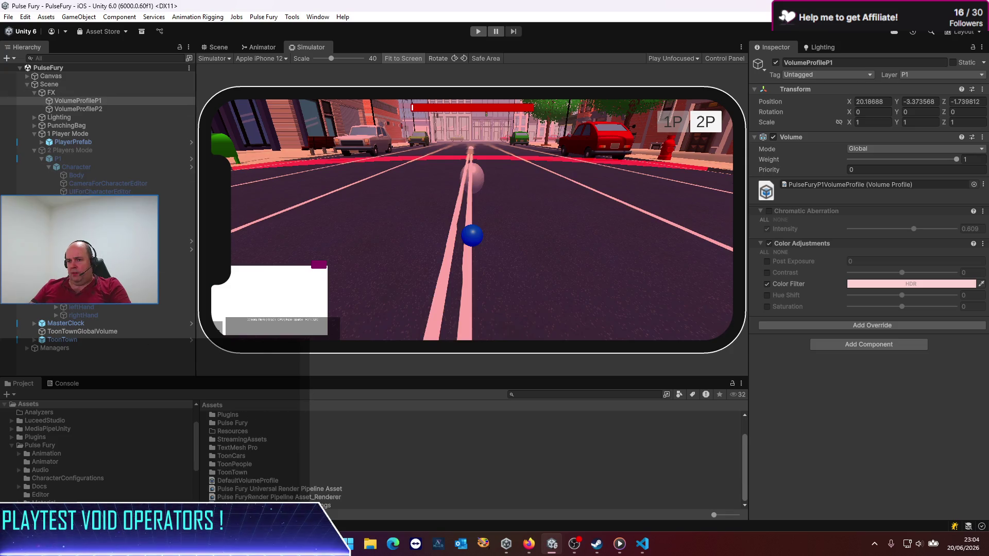
left_click(824, 184)
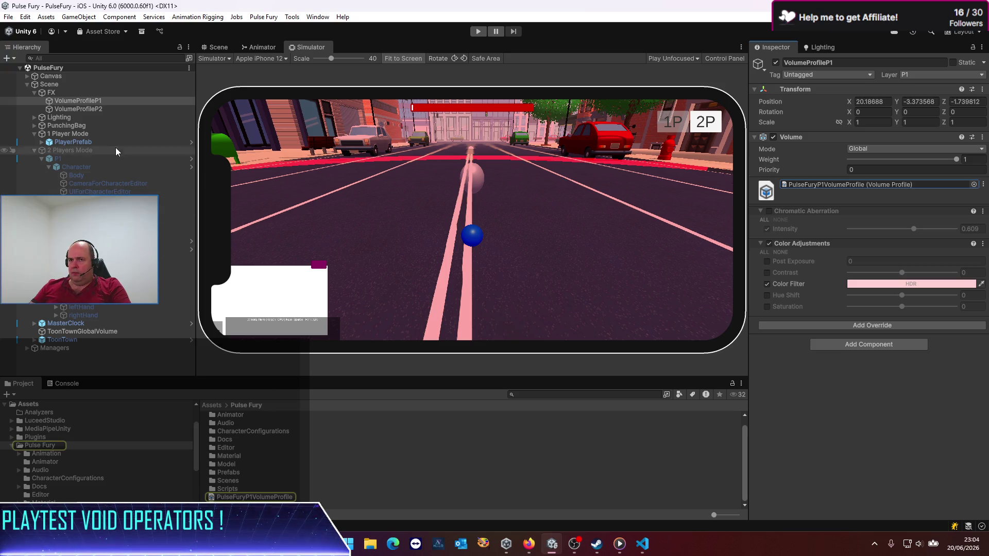
left_click(77, 108)
mouse_move(261, 496)
left_mouse_down()
mouse_move(773, 324)
mouse_move(839, 184)
left_mouse_up()
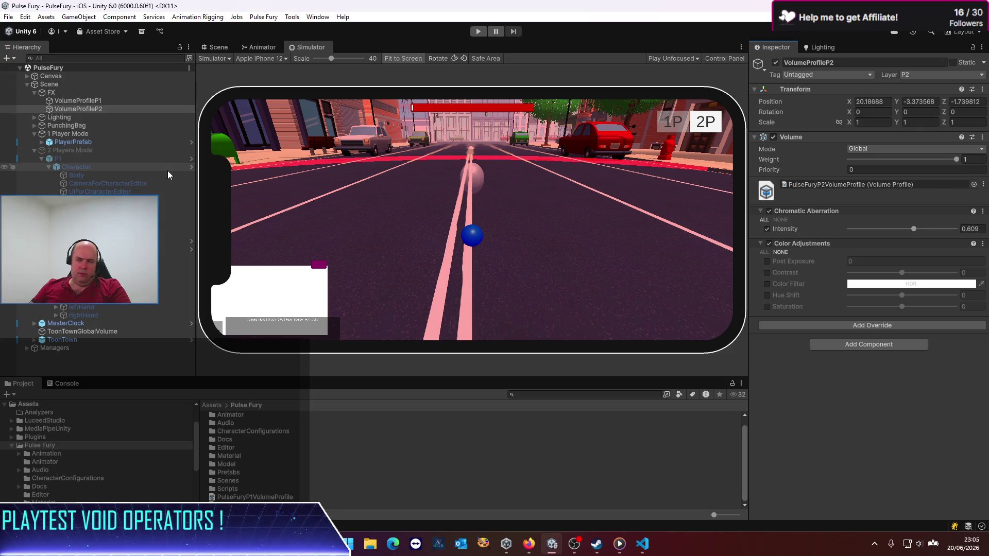
left_click(80, 101)
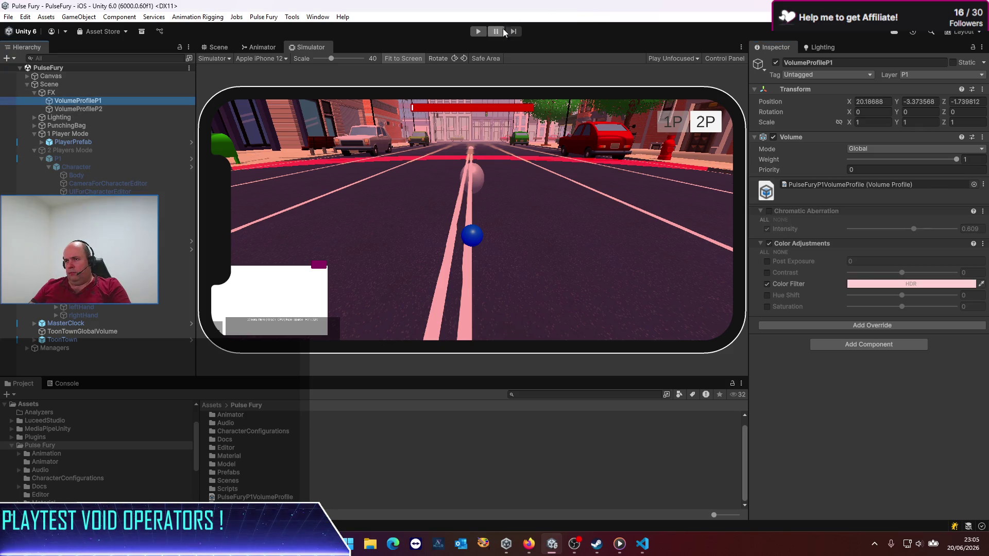
left_click(475, 33)
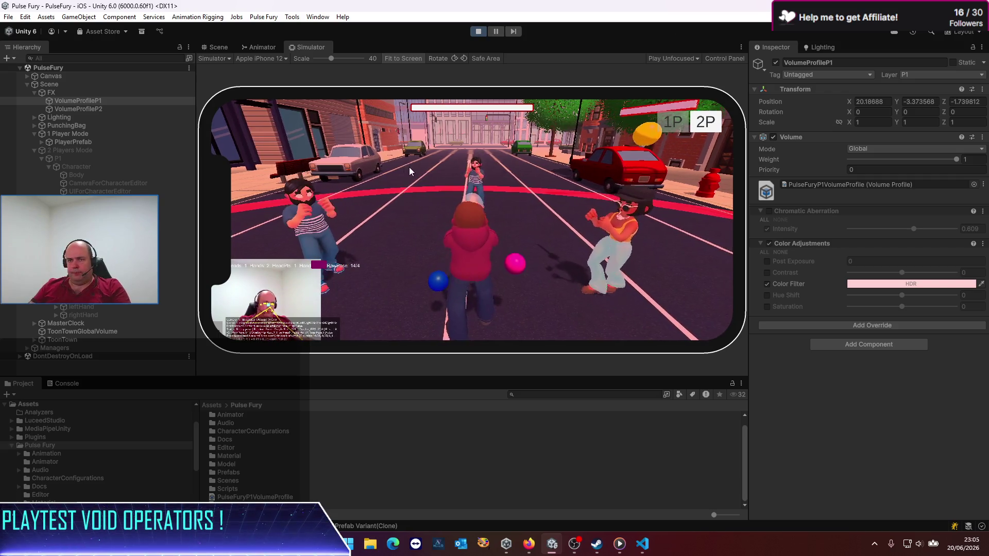
Switch to 2P split screen and toggle VolumeProfileP2's overrides to compare the views.
left_click(704, 129)
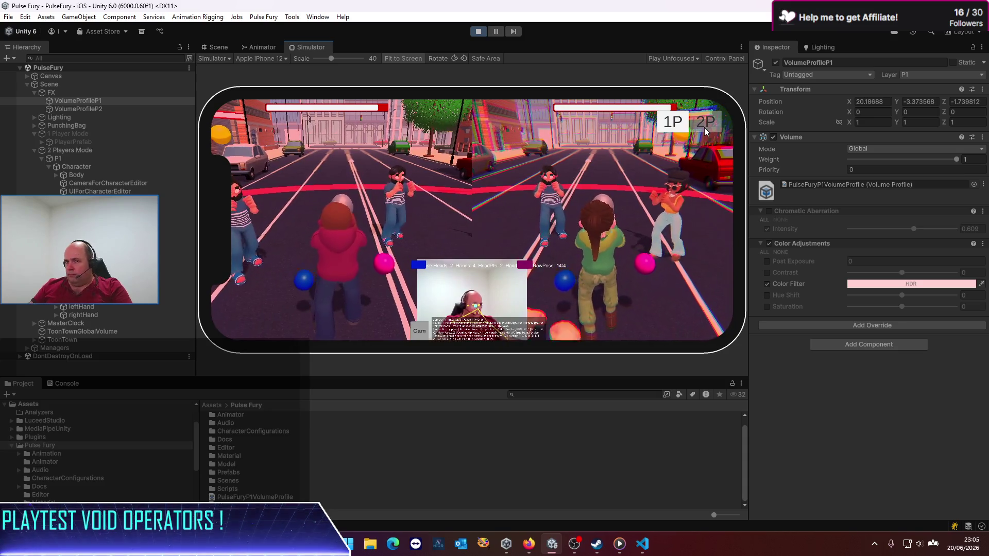
left_click(111, 110)
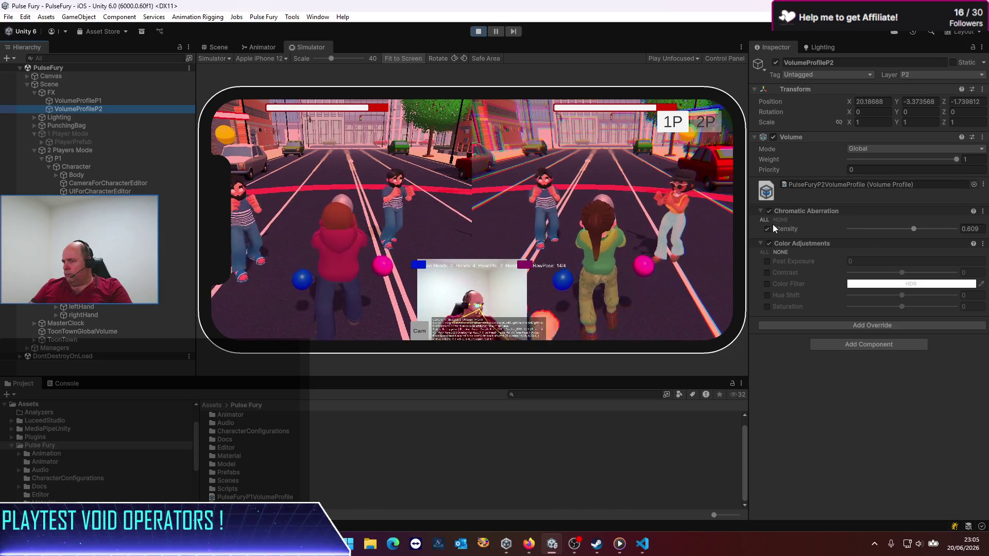
left_click(769, 211)
left_click(770, 243)
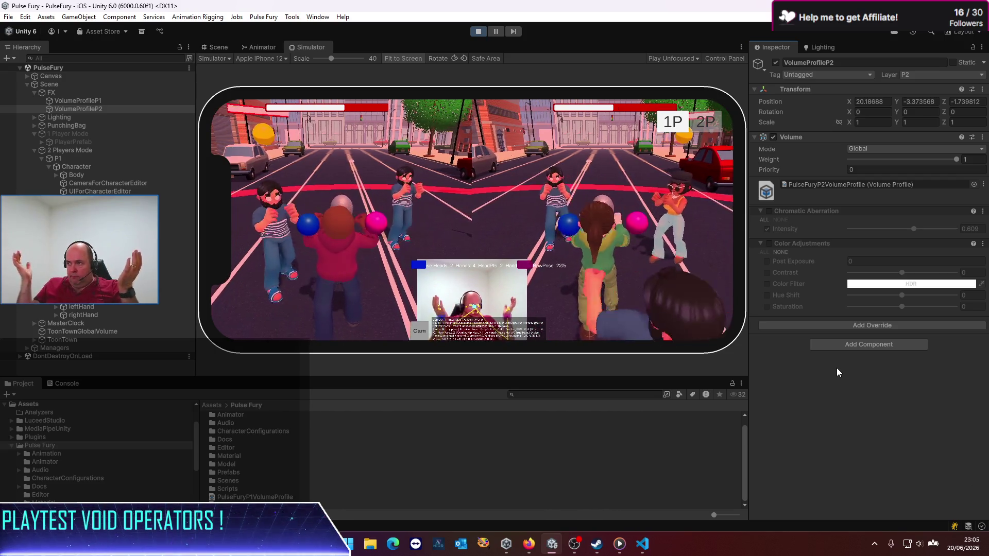
Toggle VolumeProfileP1's colour filter off and back on, then select the P1 player object.
left_click(76, 101)
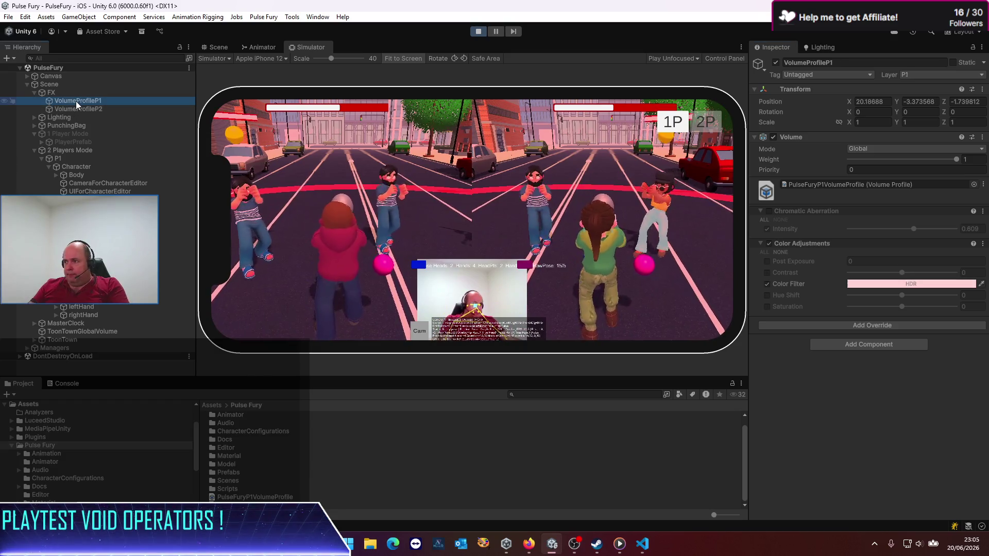
left_click(768, 244)
left_click(768, 245)
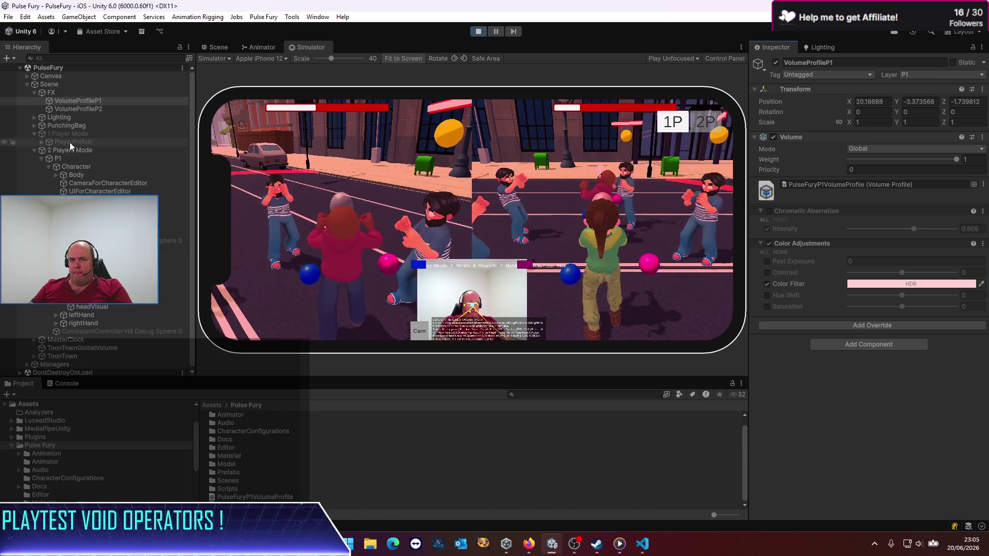
left_click(71, 158)
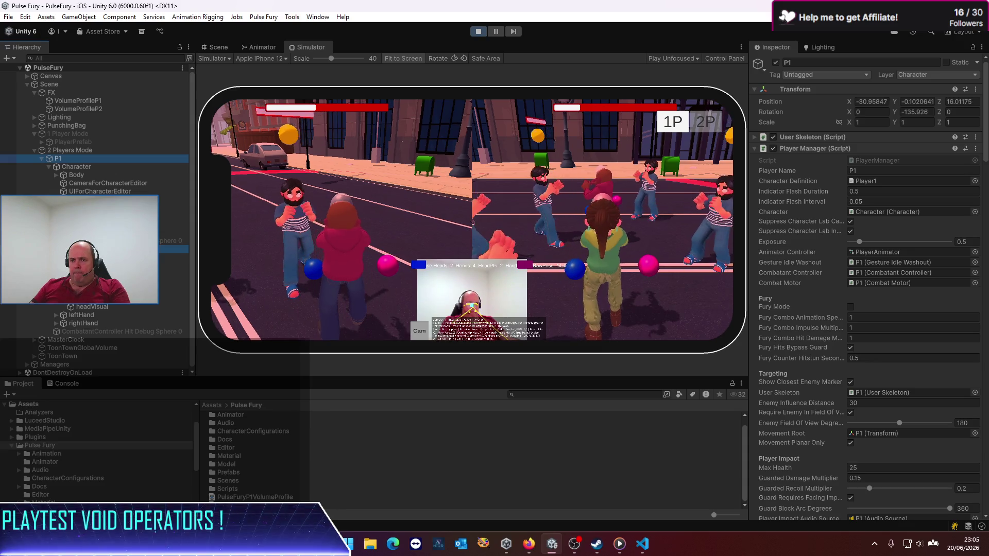
Turn on Fury Mode for the players and inspect the player camera's Volume Mask.
left_click(851, 307)
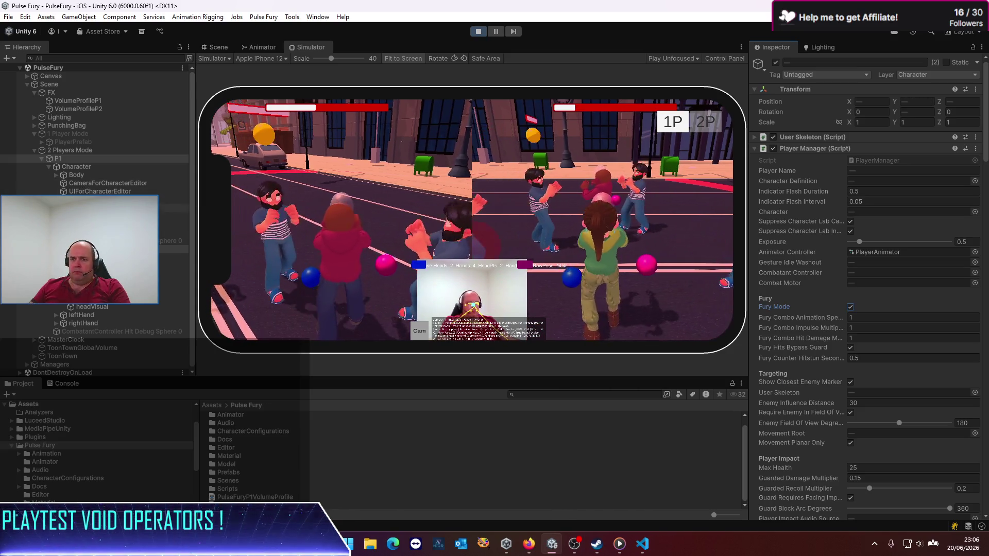
left_click(88, 241)
left_click(86, 300)
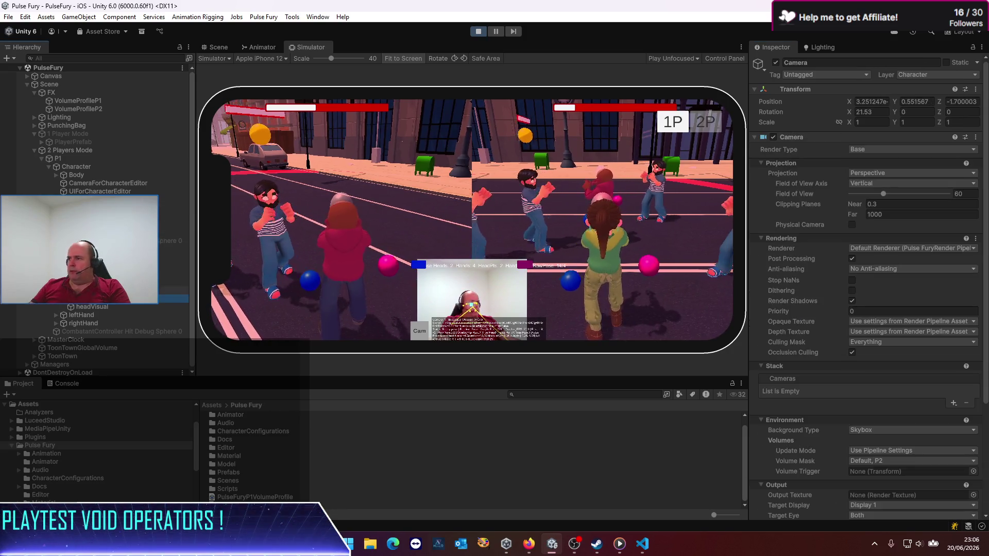
scroll(820, 352, "down", 5)
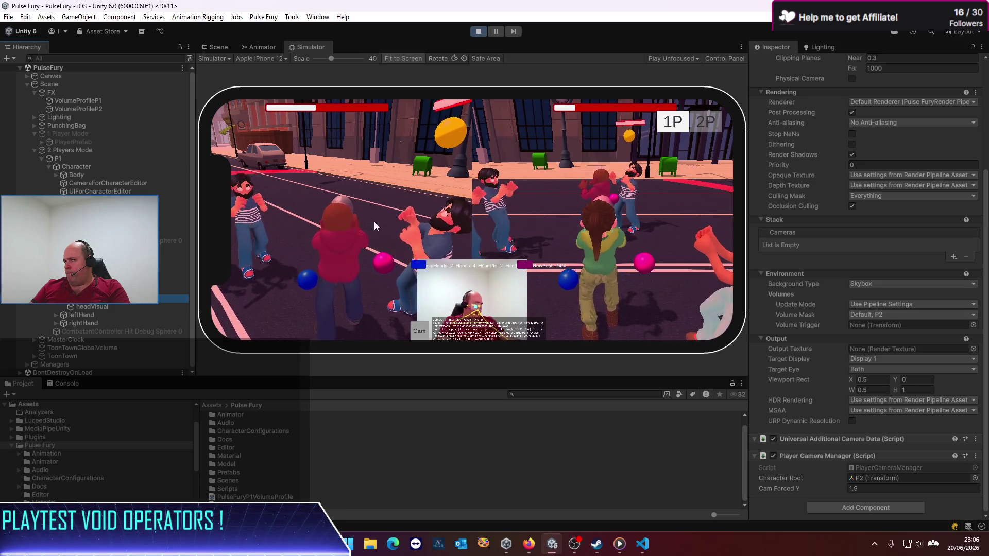
Switch VolumeProfileP1's Mode to Local, then back to Global.
left_click(94, 105)
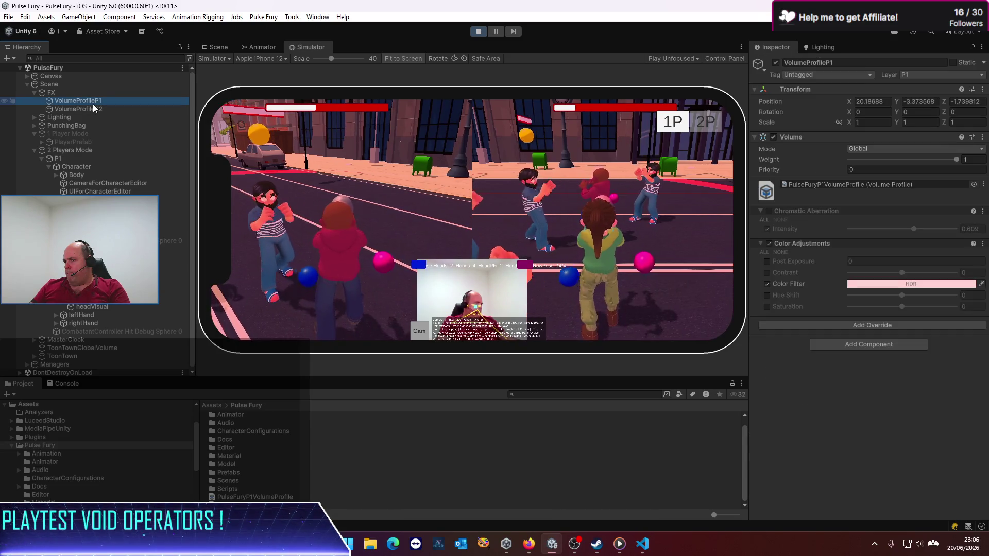
left_click(86, 102)
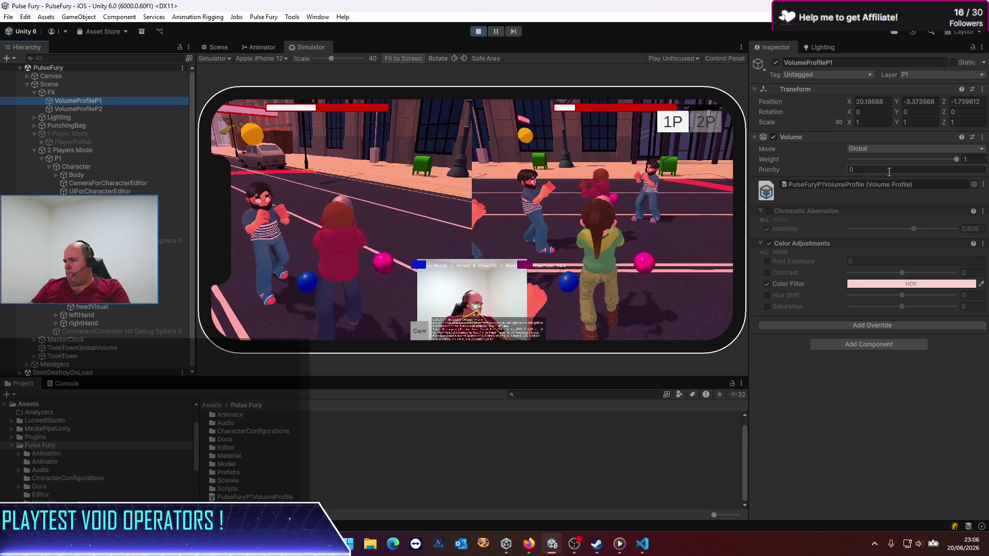
left_click(902, 149)
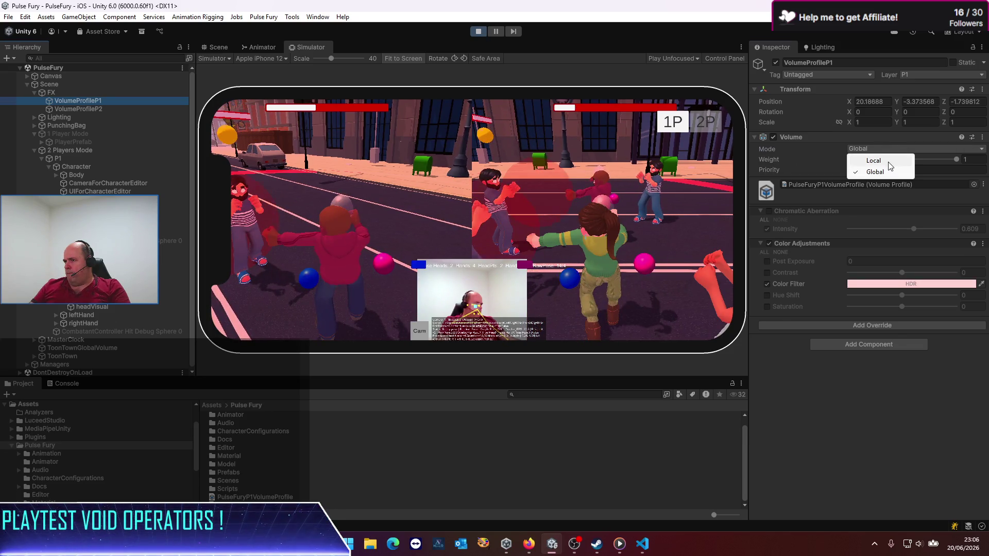
left_click(890, 166)
left_click(890, 154)
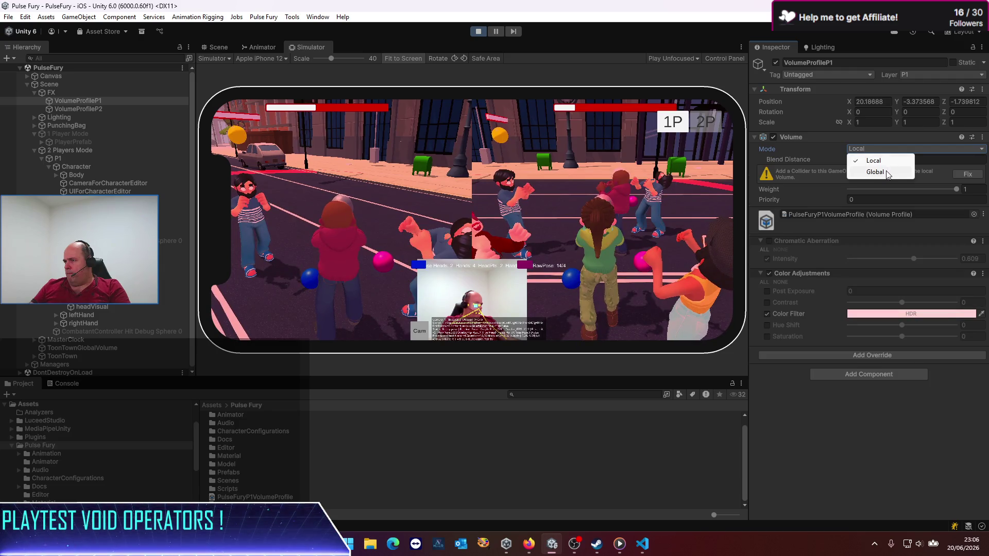
left_click(888, 173)
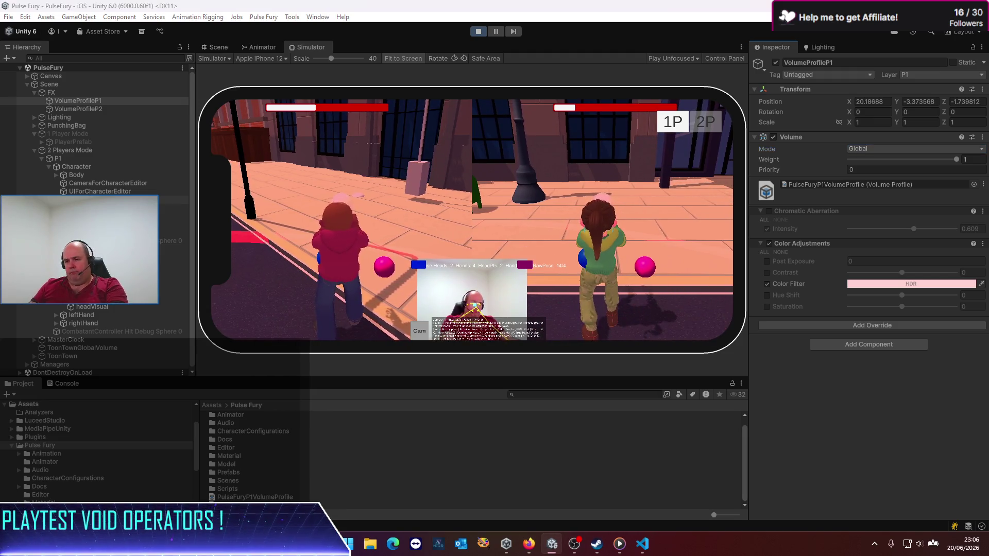
left_click(345, 338)
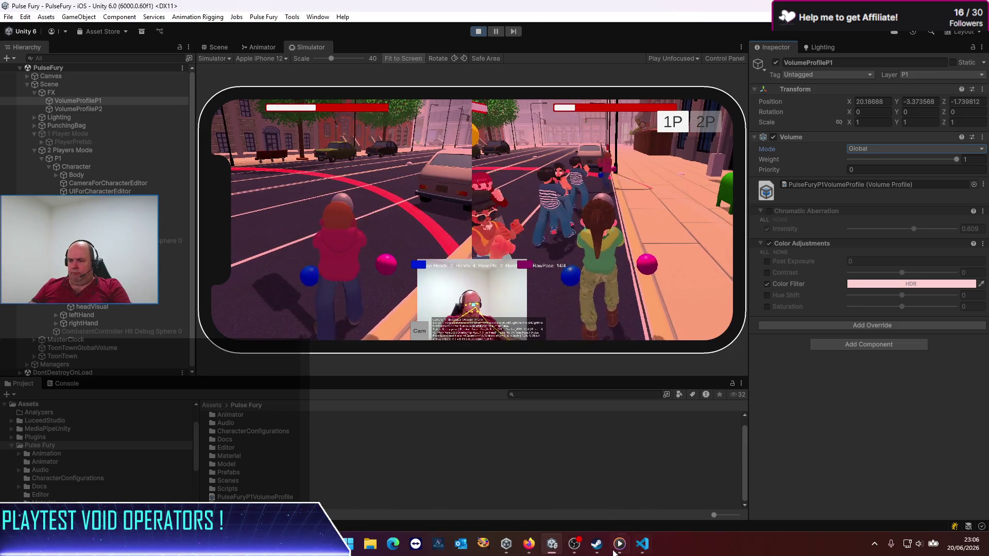
Read through ChatGPT's advice on per-camera volumes for split-screen, then return to the top.
mouse_move(529, 543)
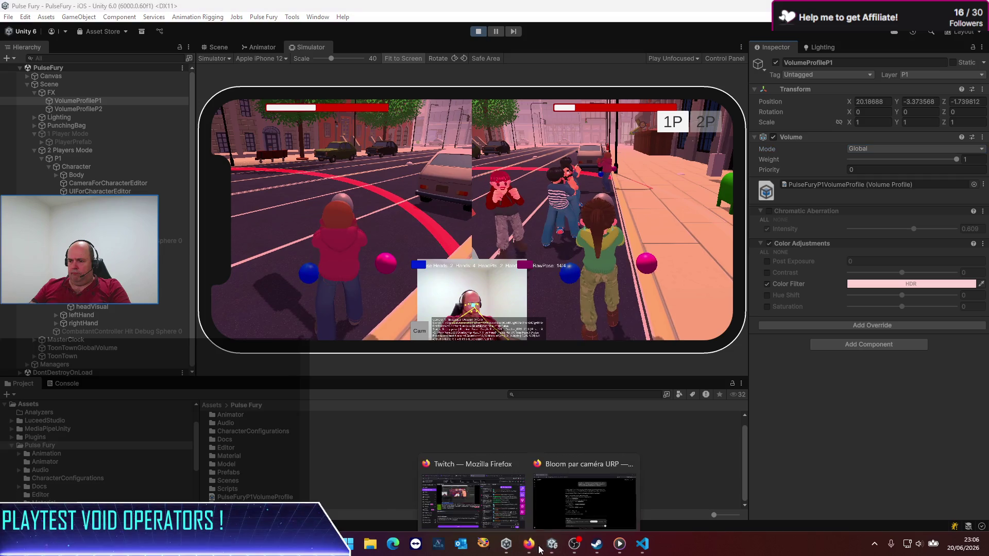
left_click(573, 510)
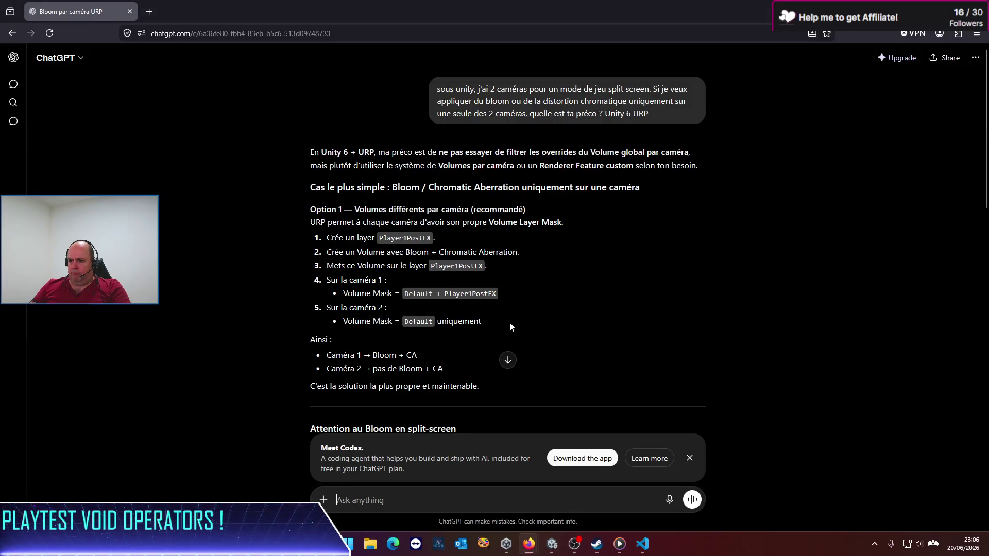
scroll(509, 322, "down", 3)
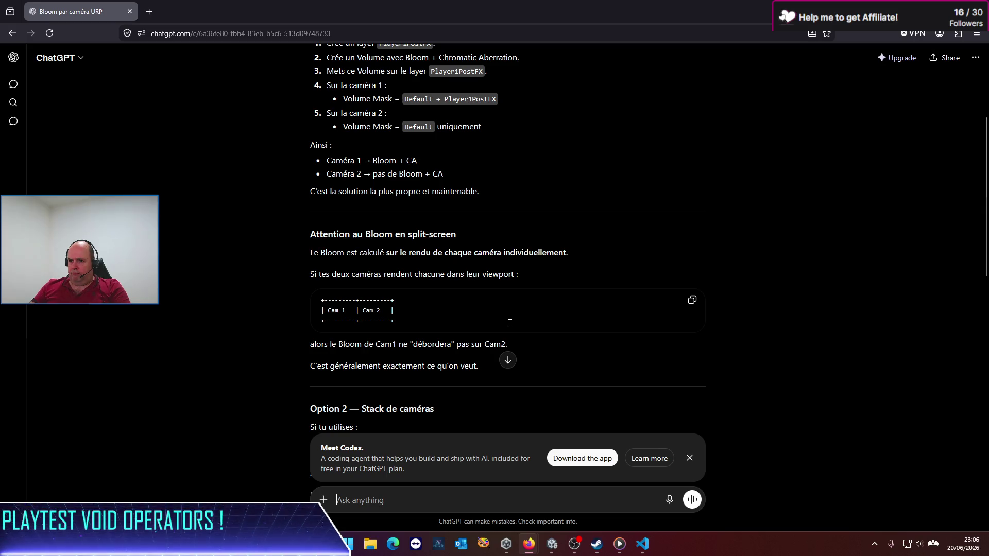
scroll(510, 323, "down", 2)
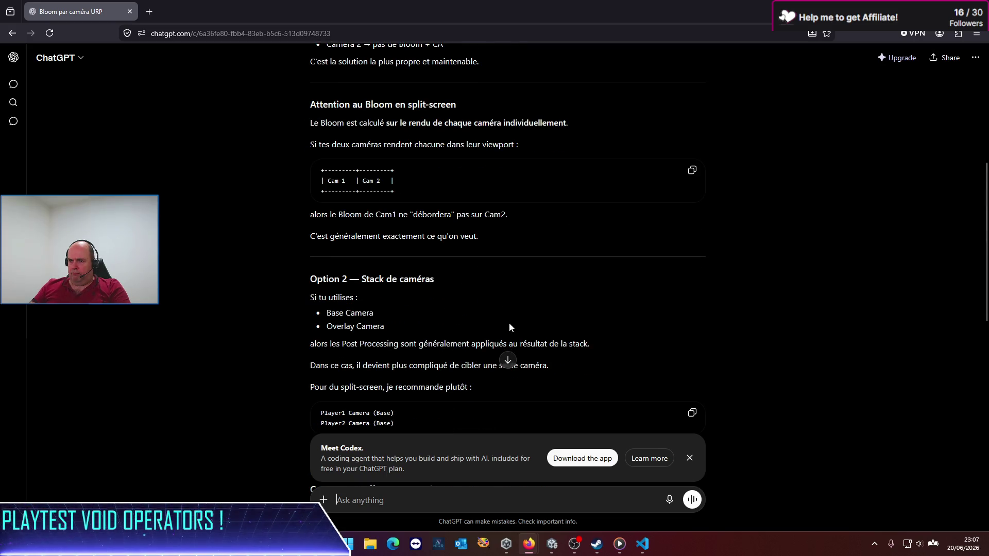
scroll(509, 323, "down", 6)
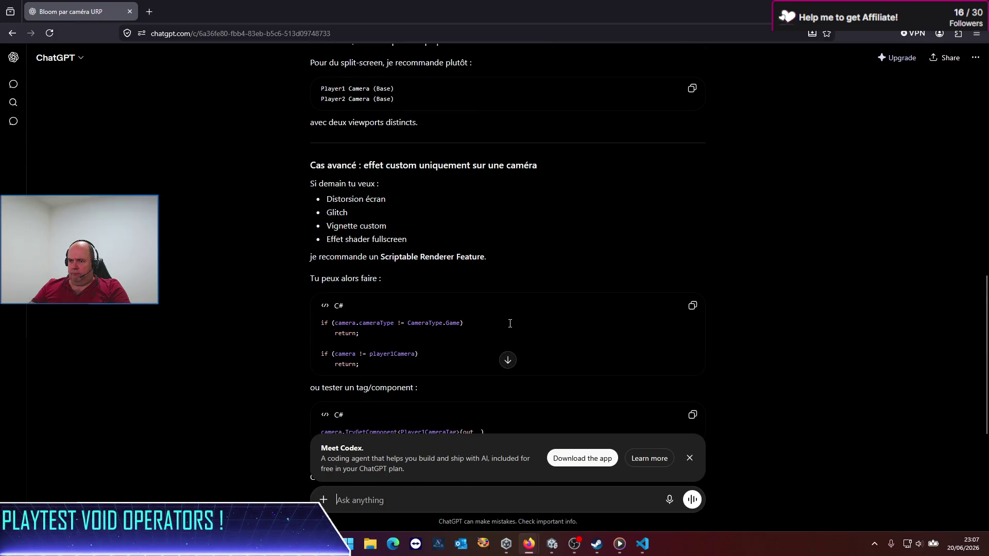
scroll(510, 323, "down", 5)
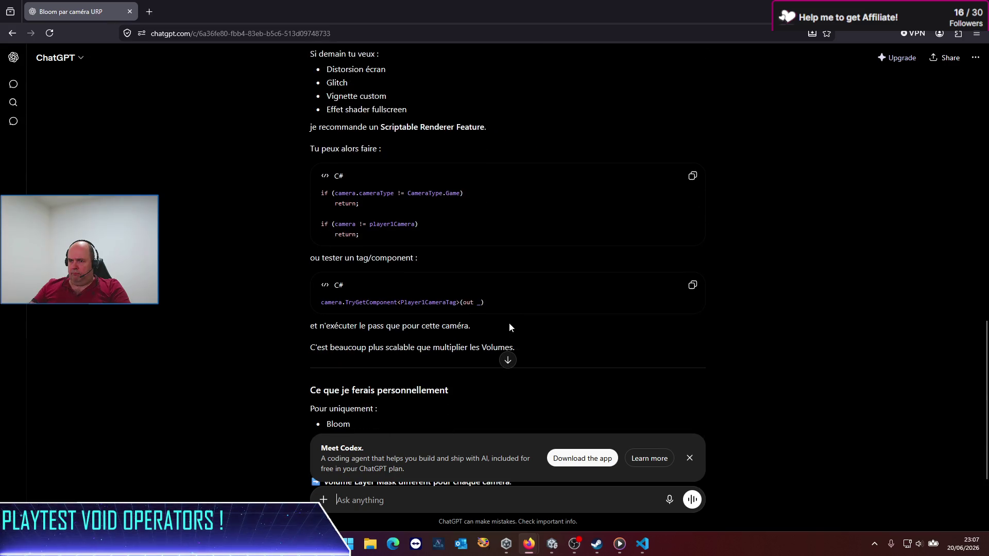
scroll(510, 323, "up", 15)
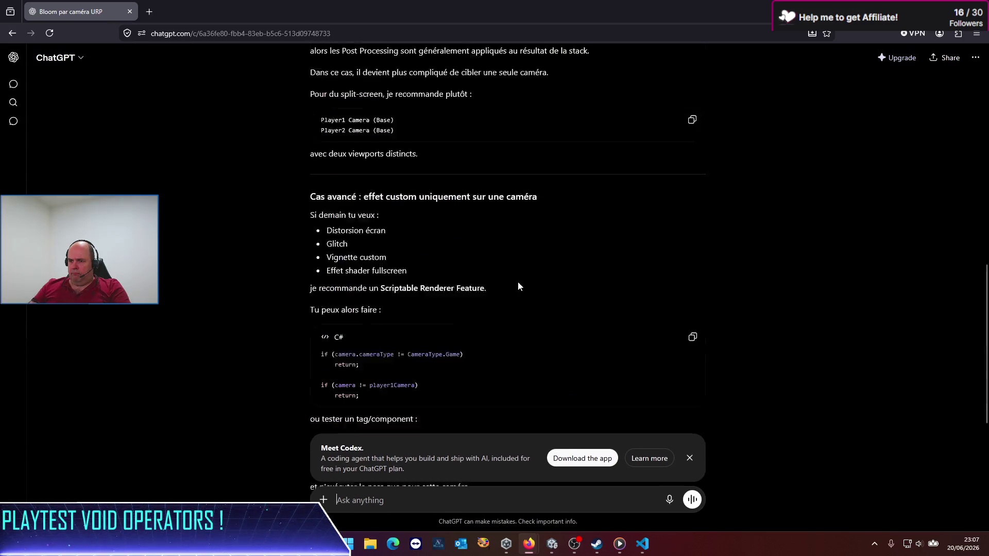